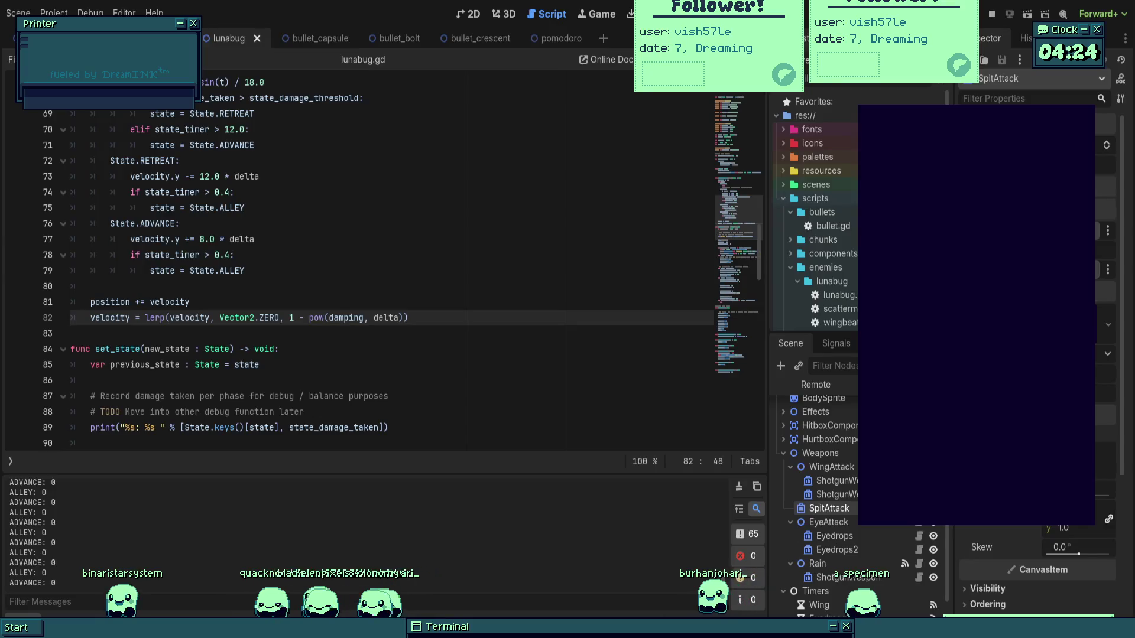
Rerun the project and steer the ship around the lunabug boss through its attack phases.
key(F5)
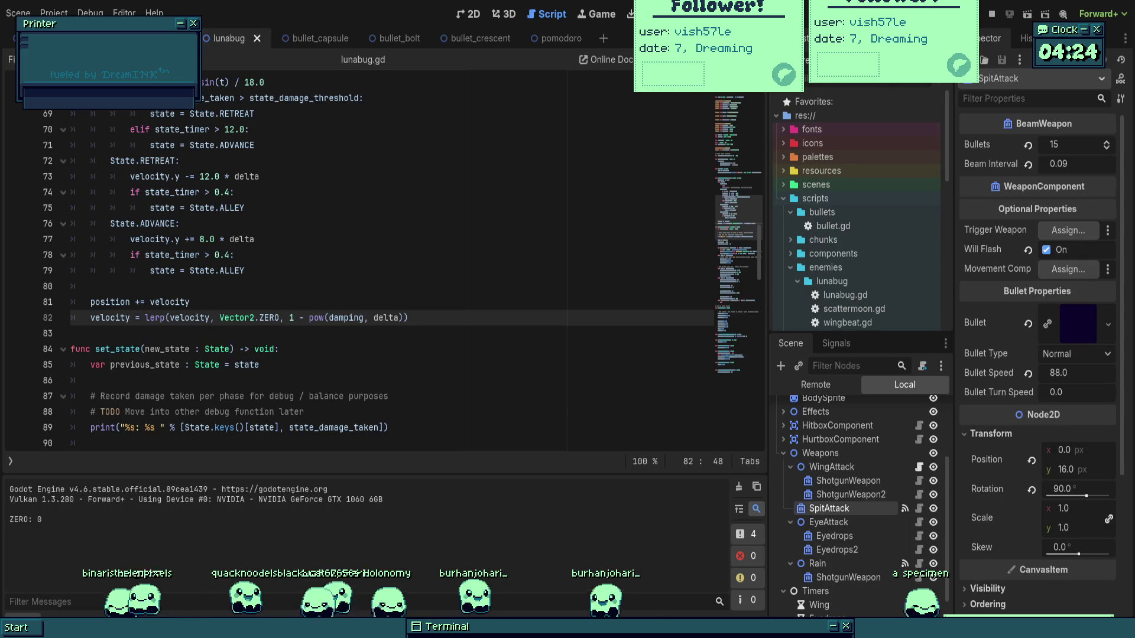
key(Right)
key(Down)
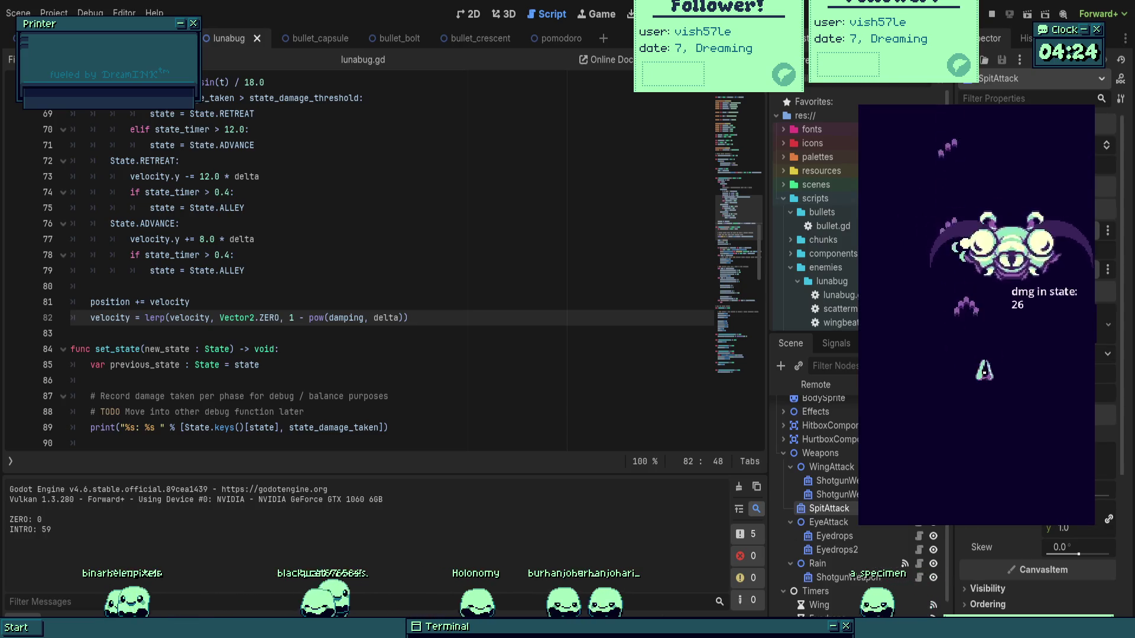
key(Left)
key(Down)
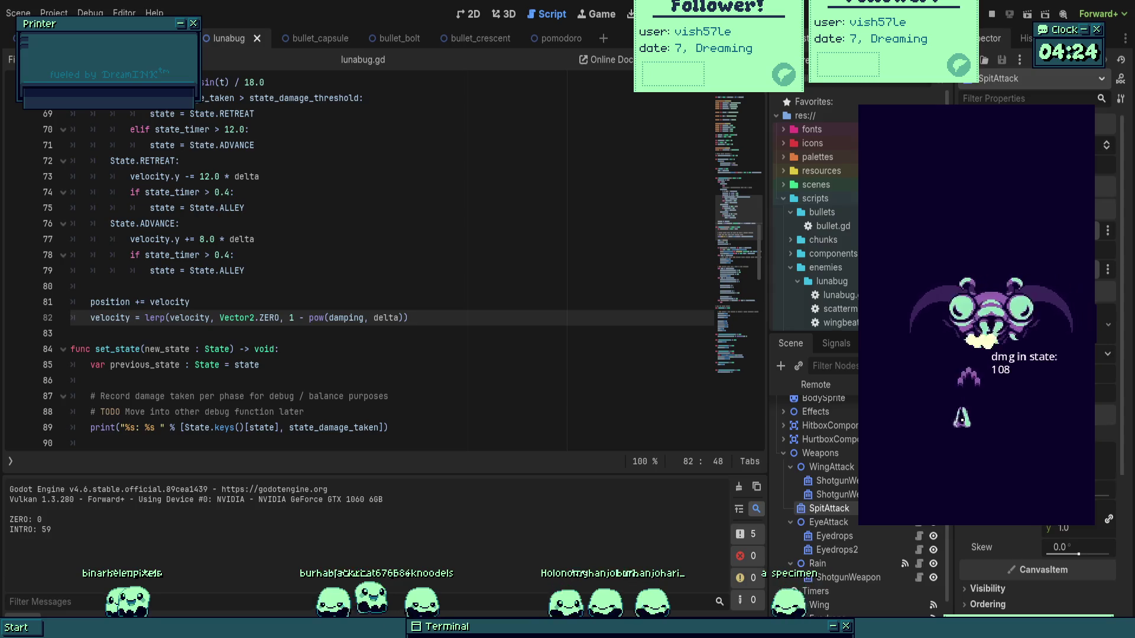
key(Up)
key(Right)
key(Right)
key(Down)
key(Left)
key(Down)
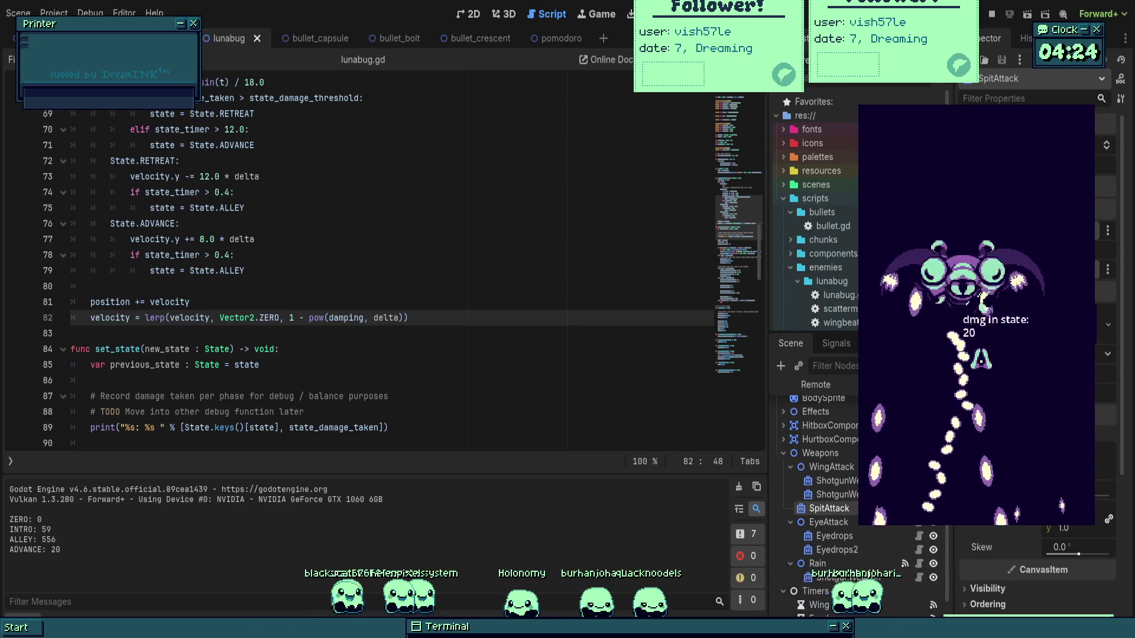
key(Down)
key(Left)
key(Left)
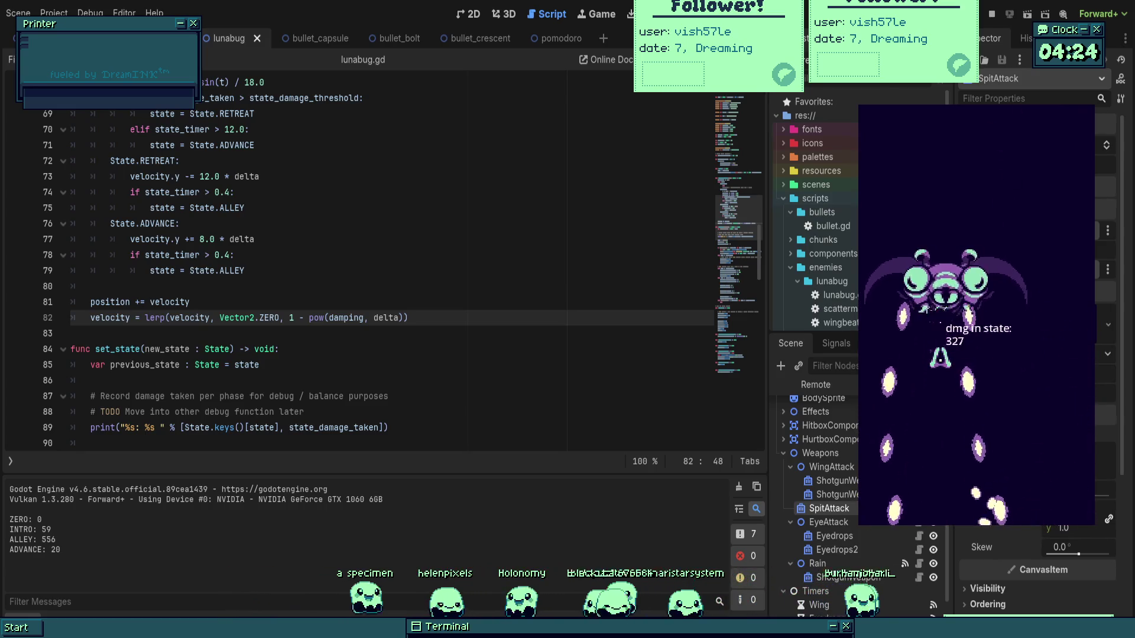
key(Right)
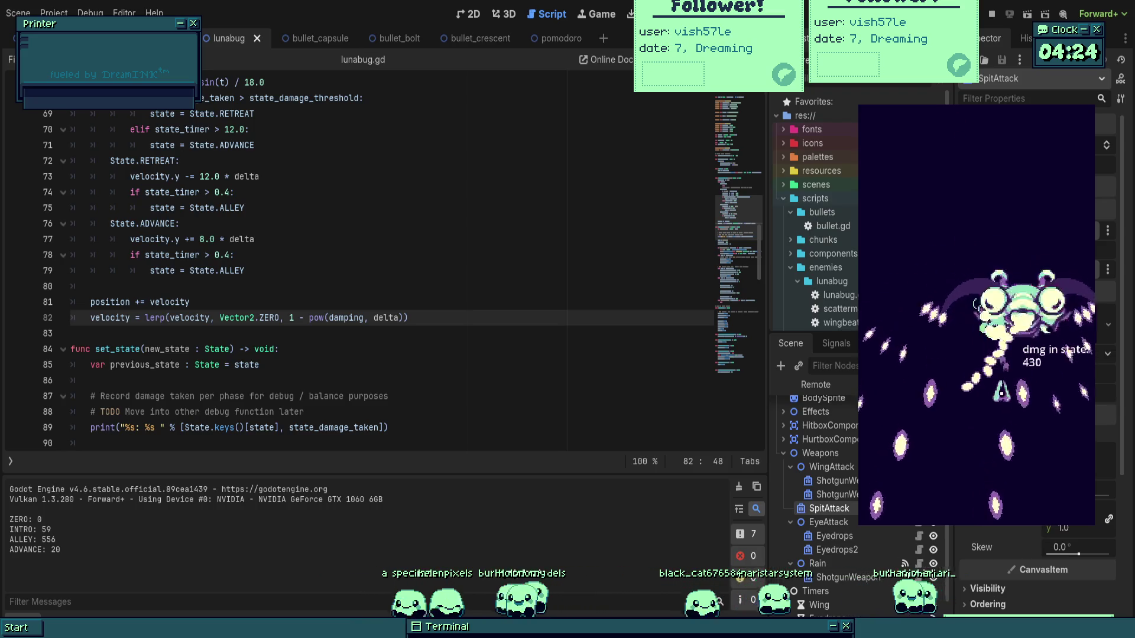
key(Down)
key(Left)
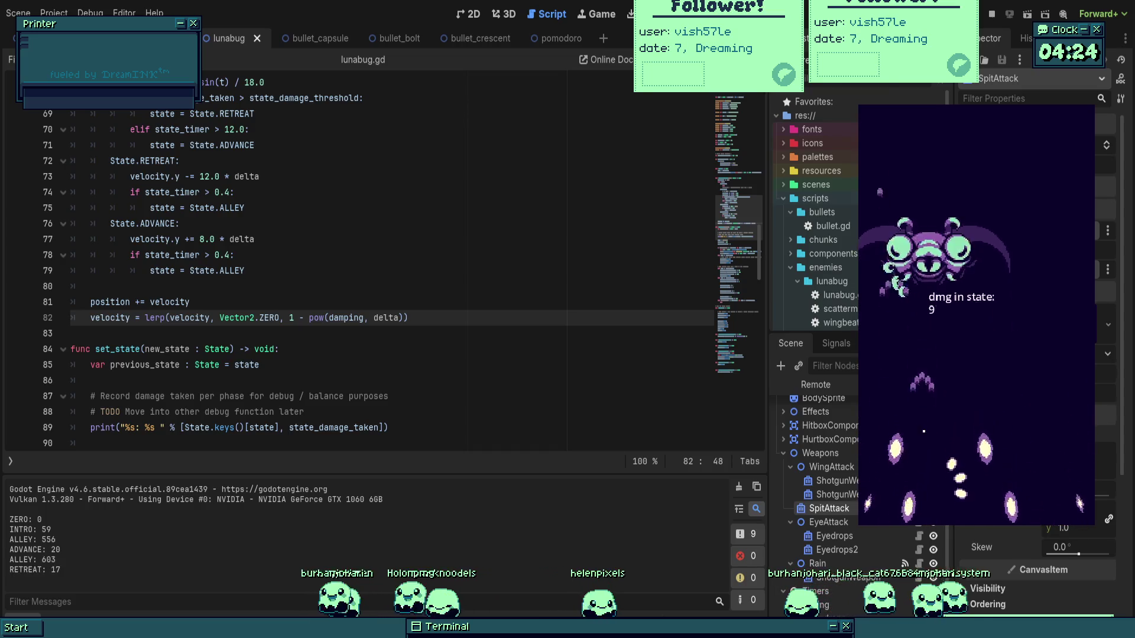
key(Up)
key(Right)
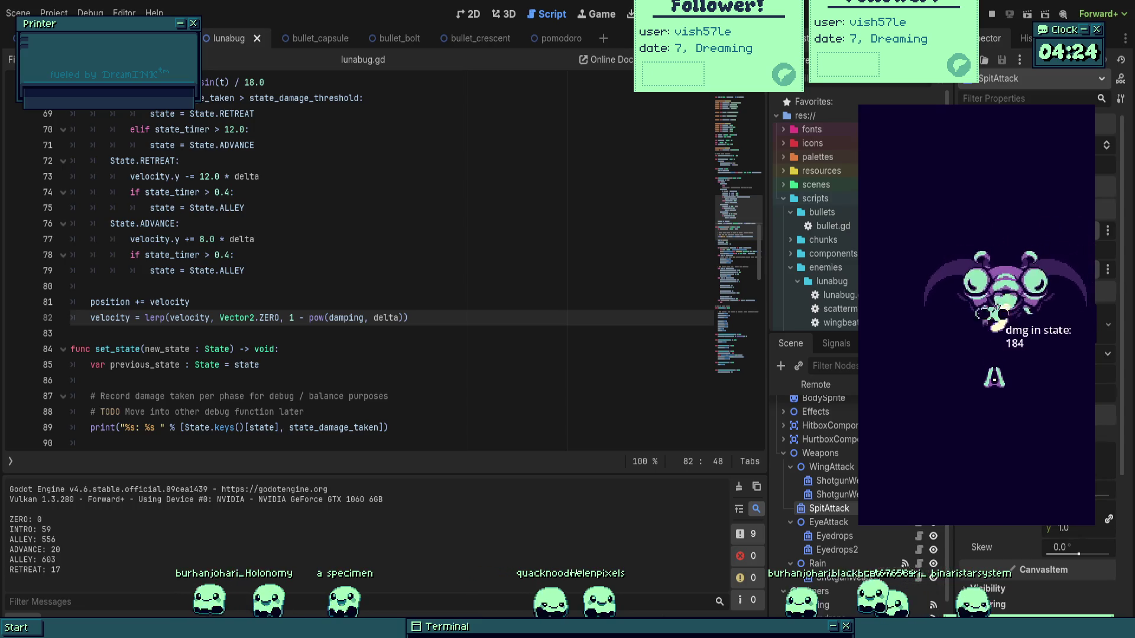
key(Left)
key(Up)
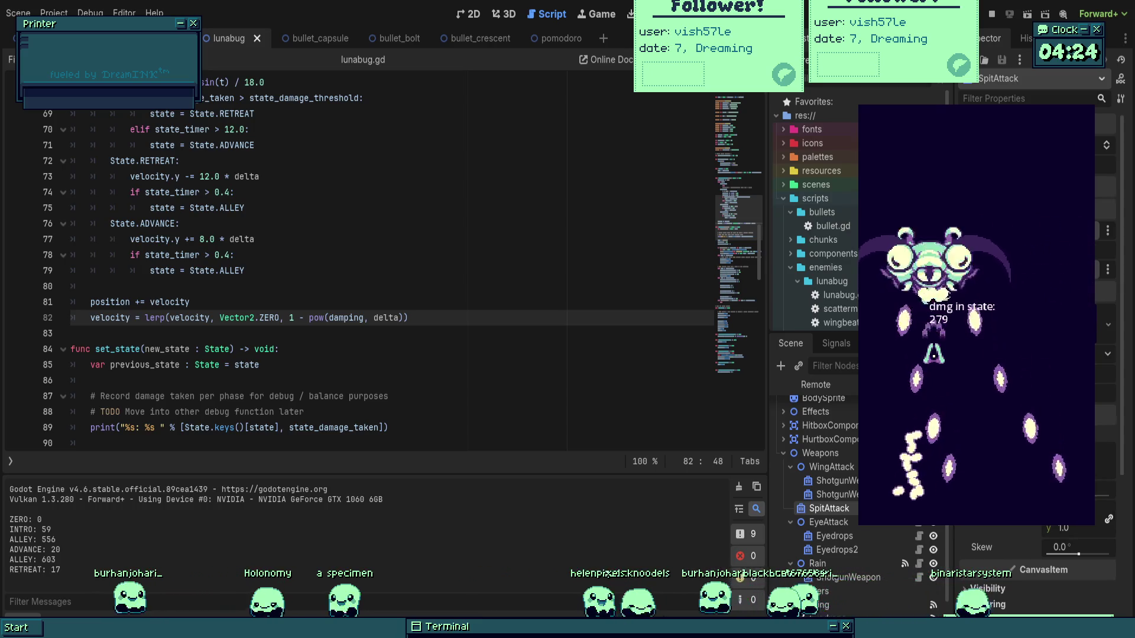
key(Right)
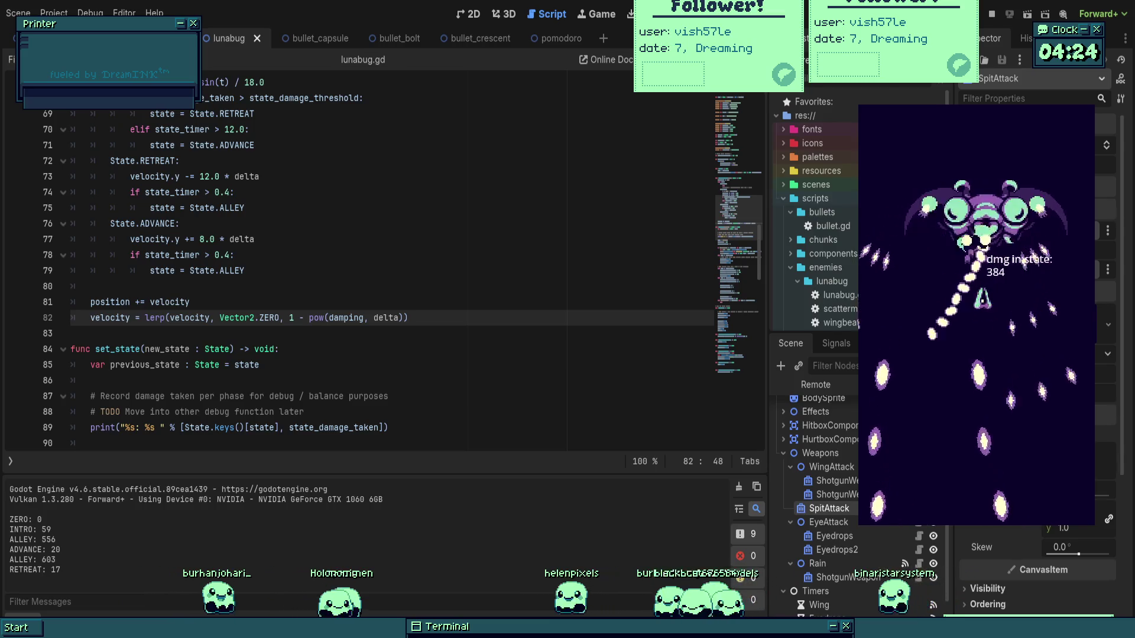
key(Left)
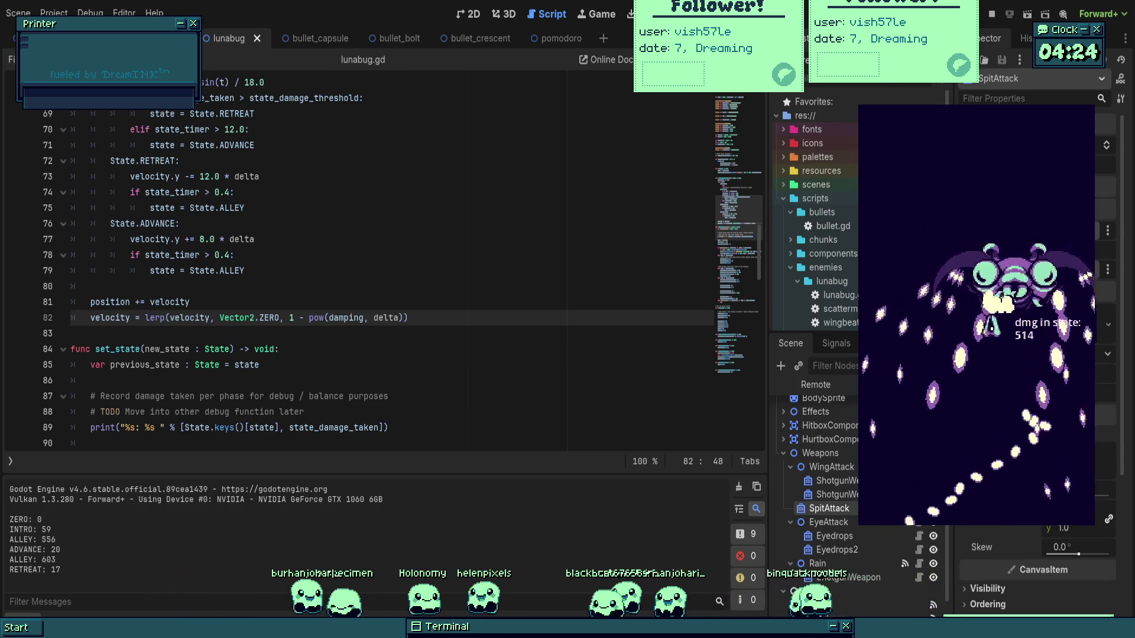
key(Left)
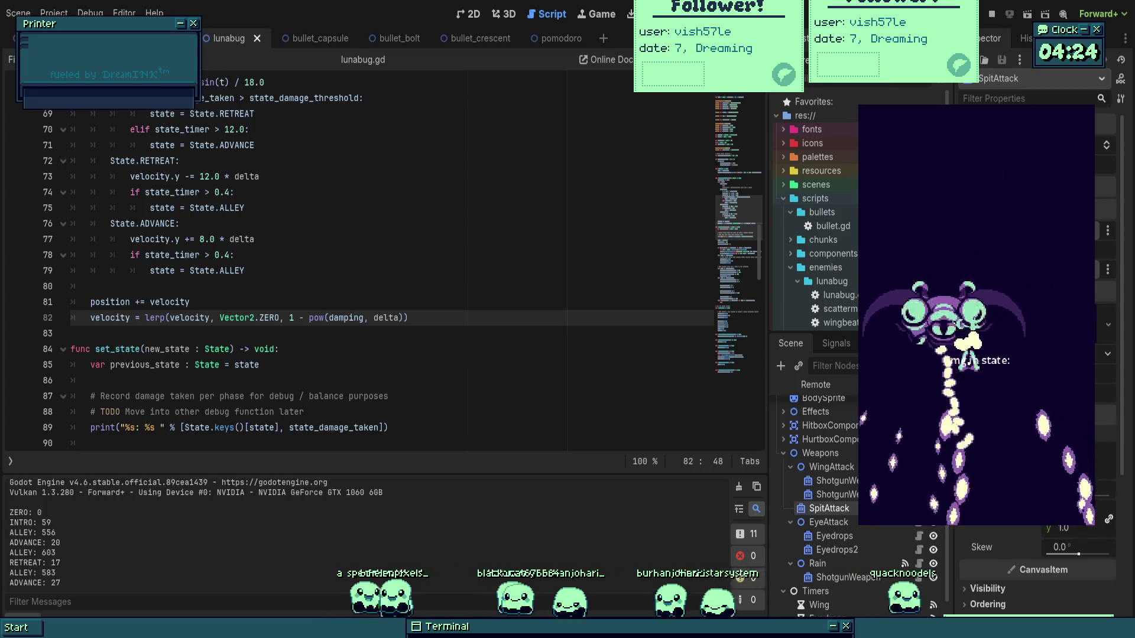
key(Right)
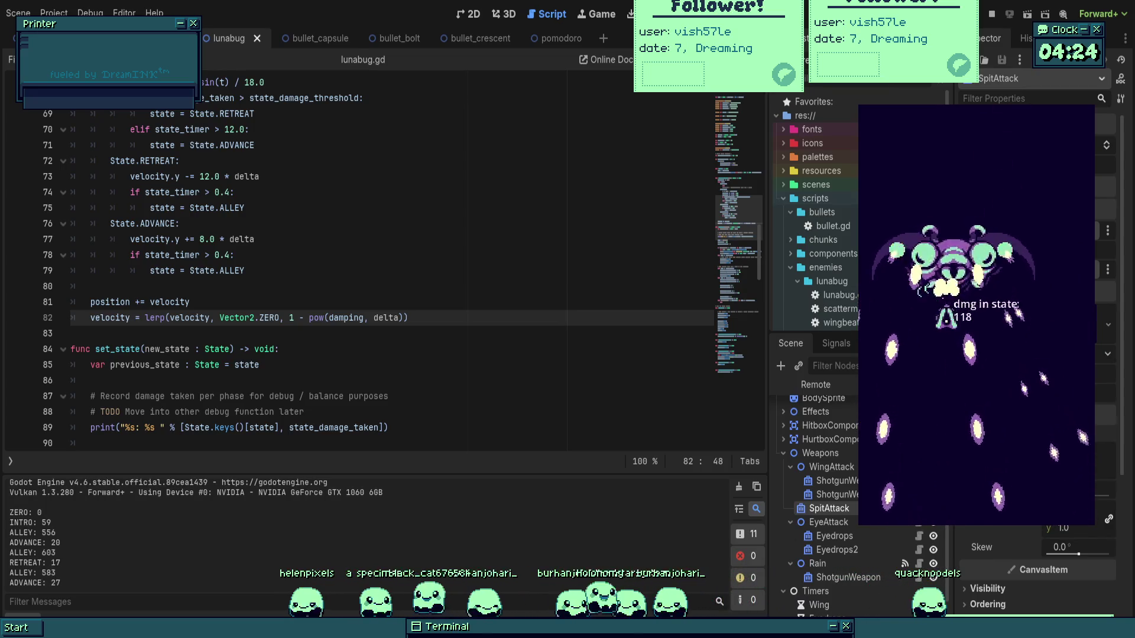
key(Left)
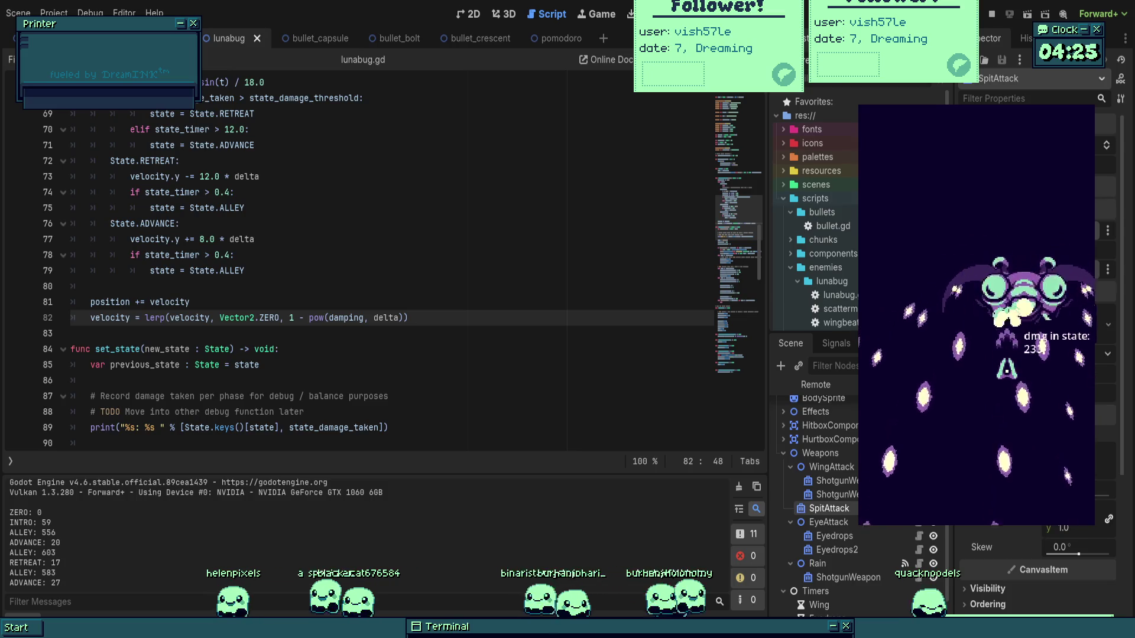
key(Up)
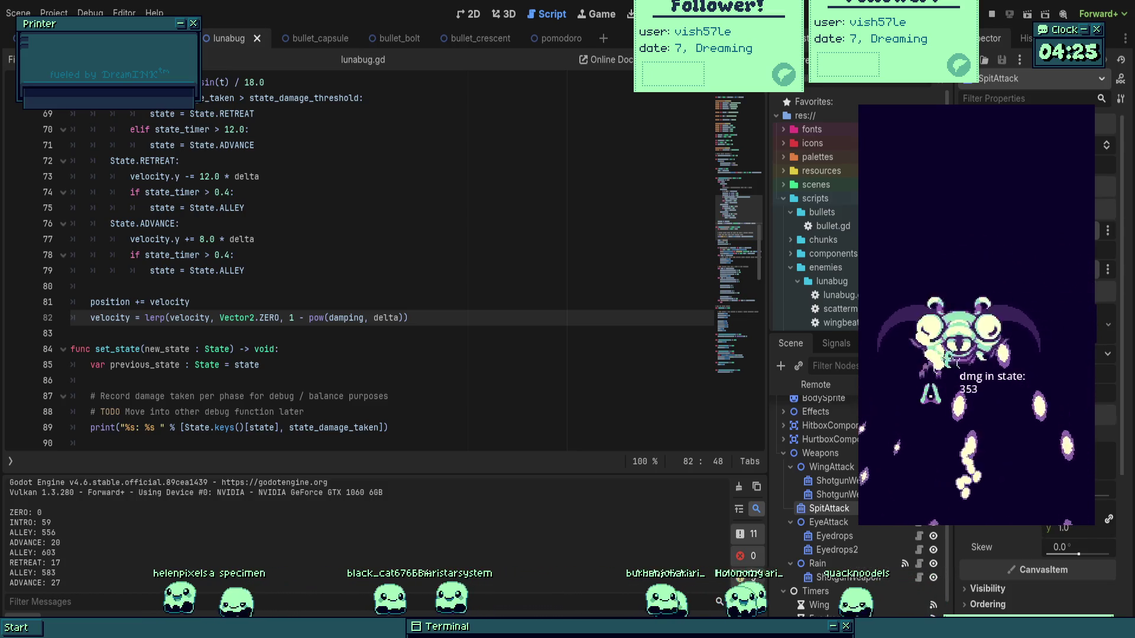
key(Right)
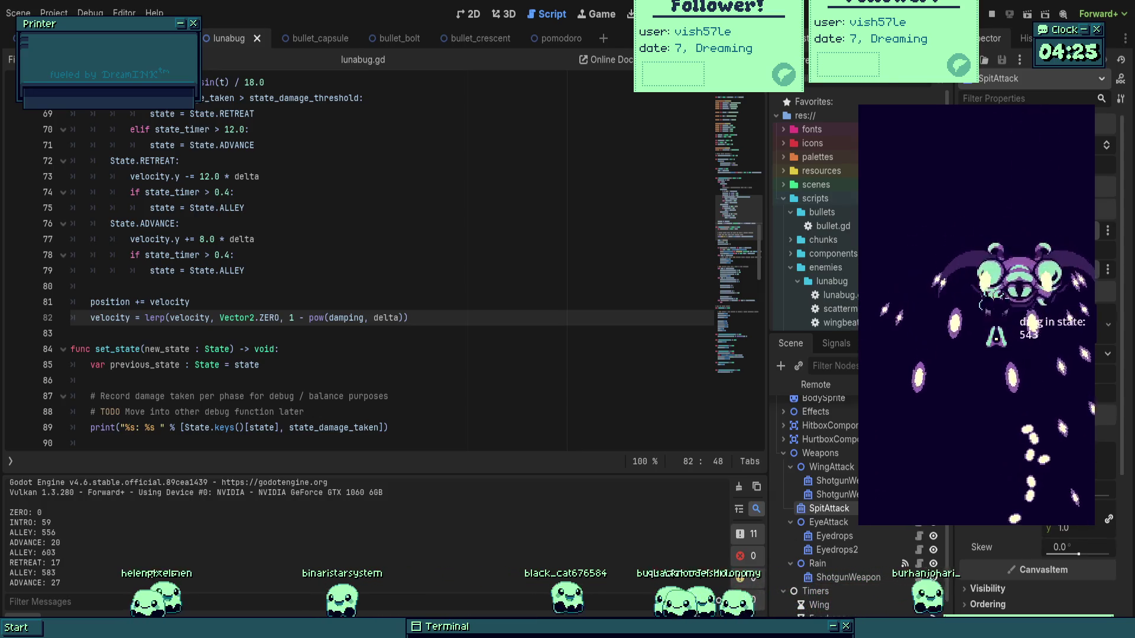
key(Left)
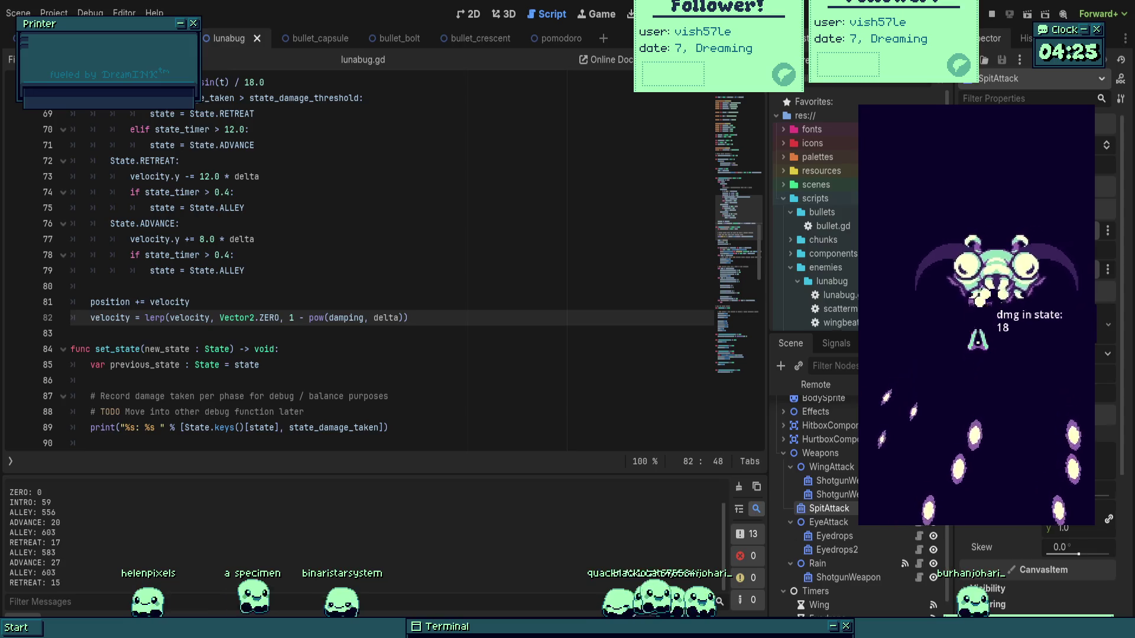
key(Left)
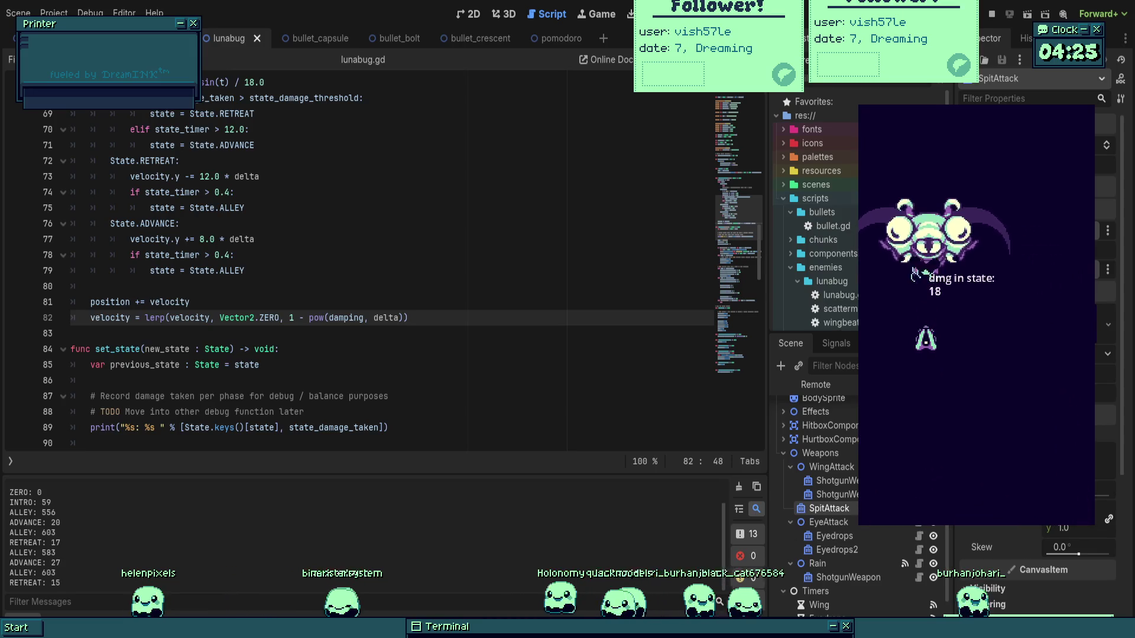
key(Right)
key(Down)
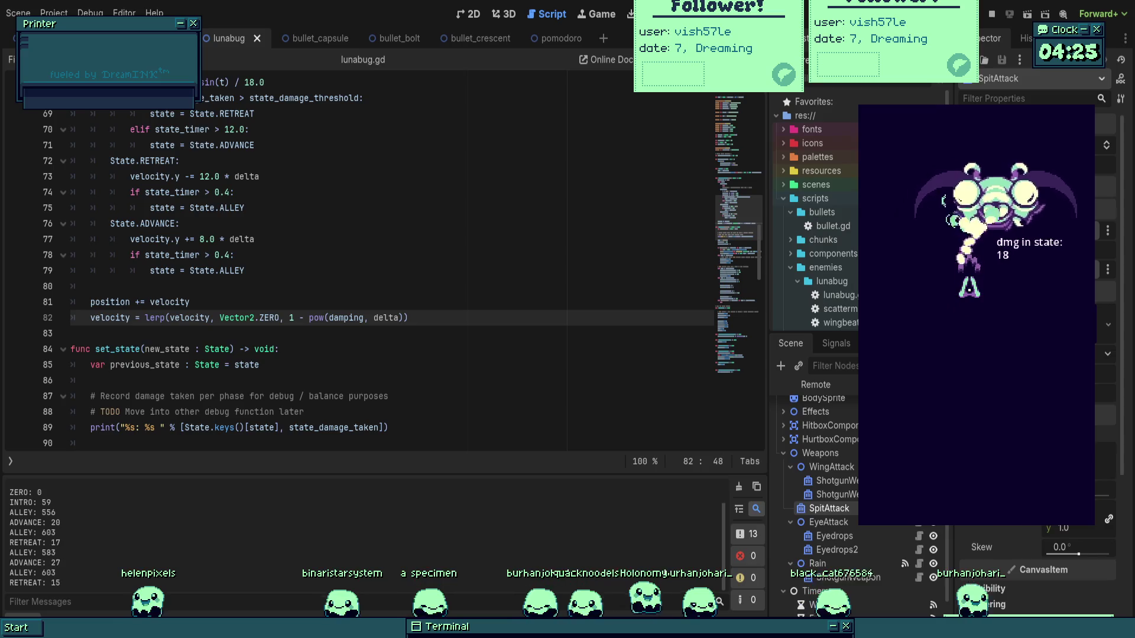
key(Left)
key(Down)
key(Left)
key(Up)
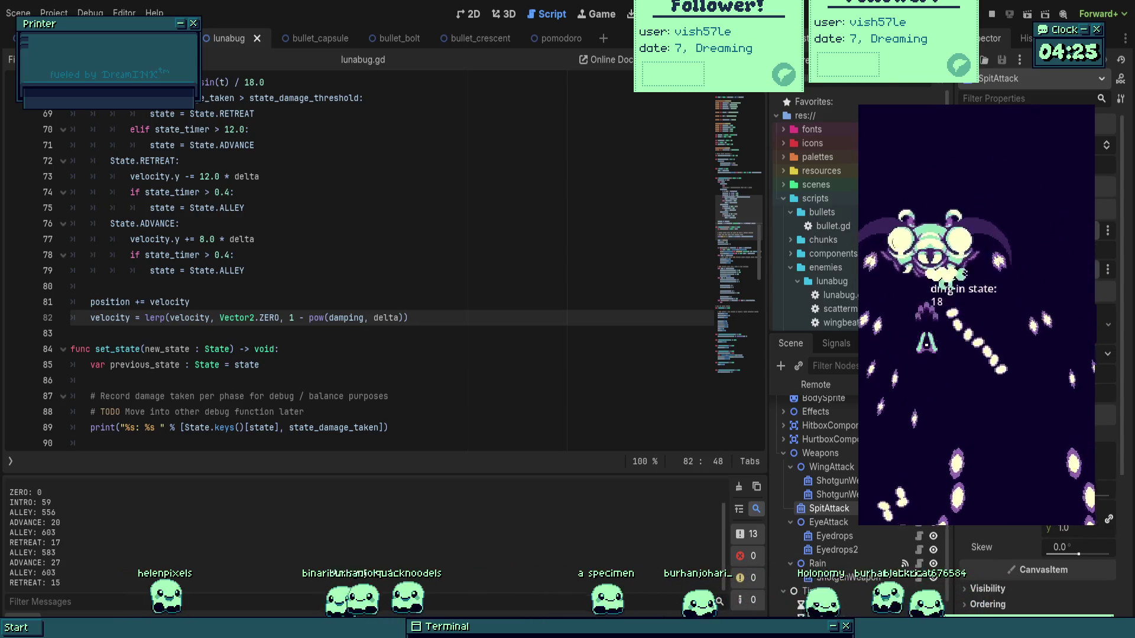
key(Right)
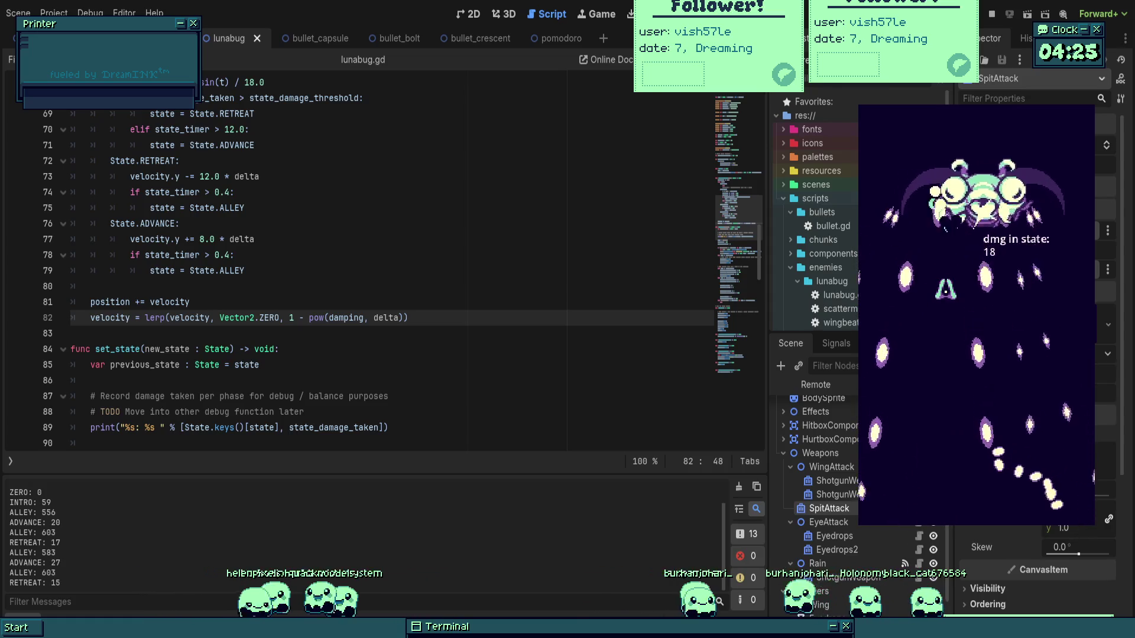
key(Left)
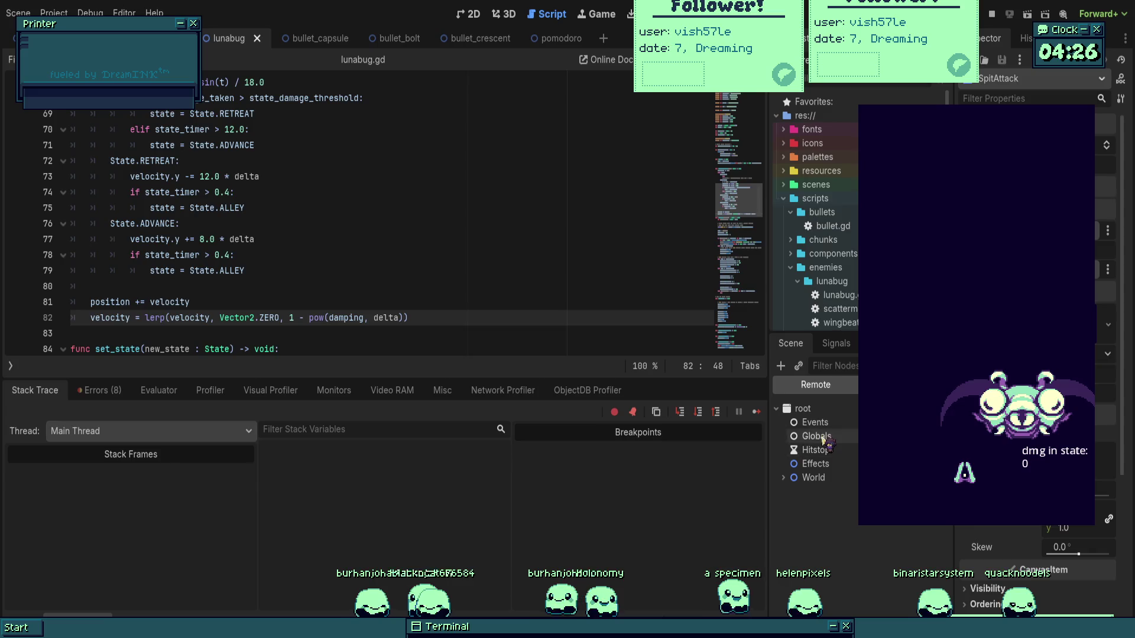
Select the live Lunabug node in the Remote tree and scroll lunabug.gd back to the top.
click(802, 562)
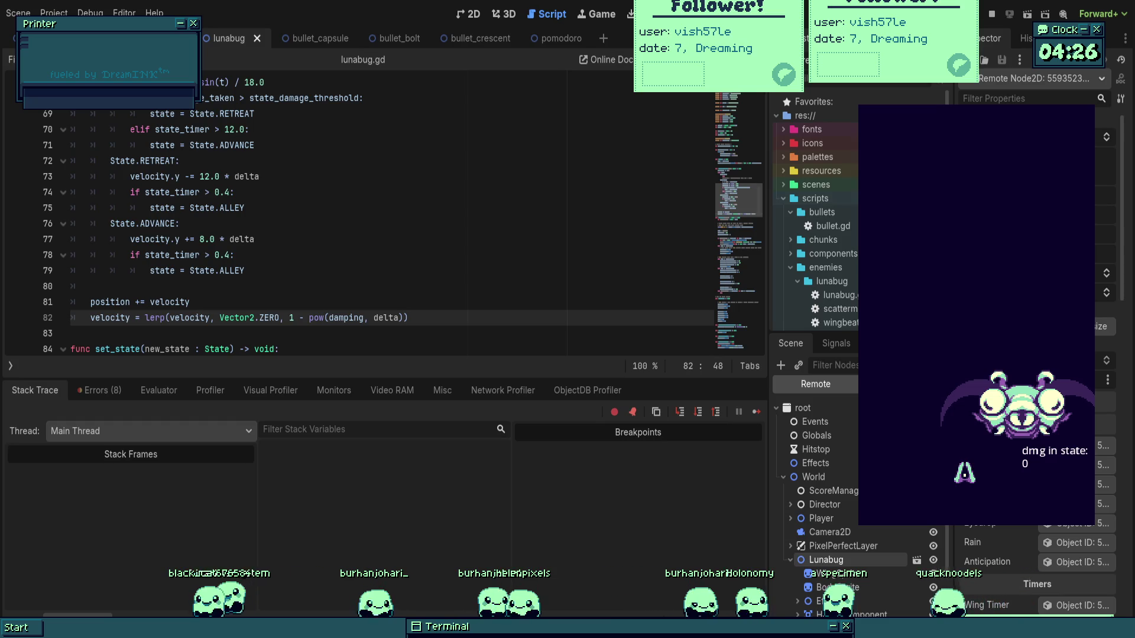
scroll(390, 213, up, 20)
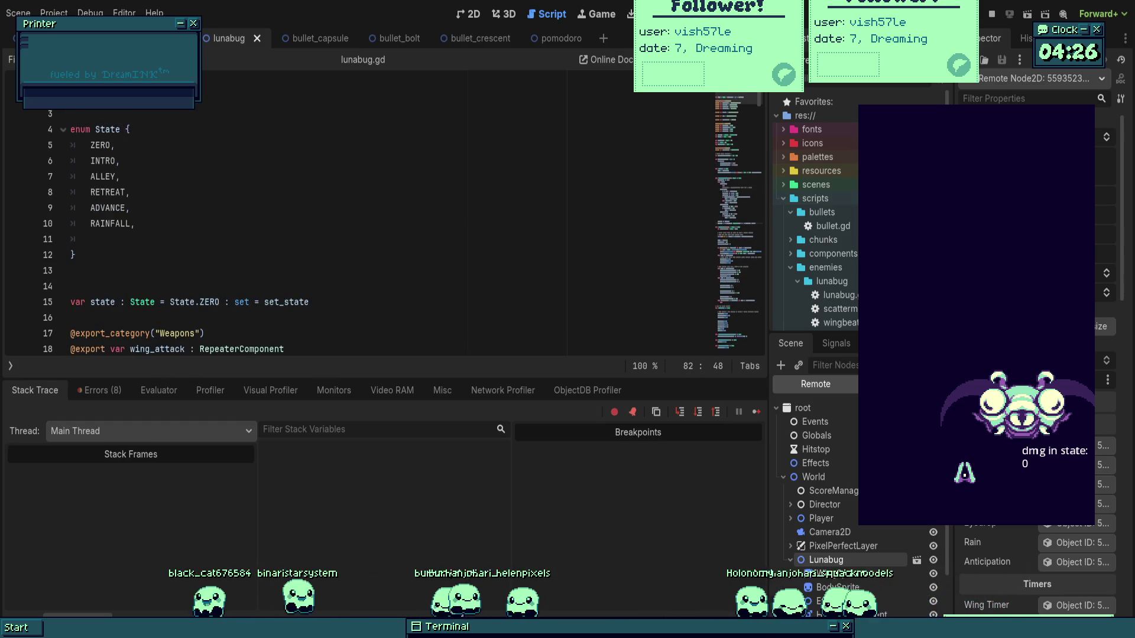
Put the caret in the State enum's ALLEY line and resume the paused game with F12.
click(101, 144)
key(Down)
key(Down)
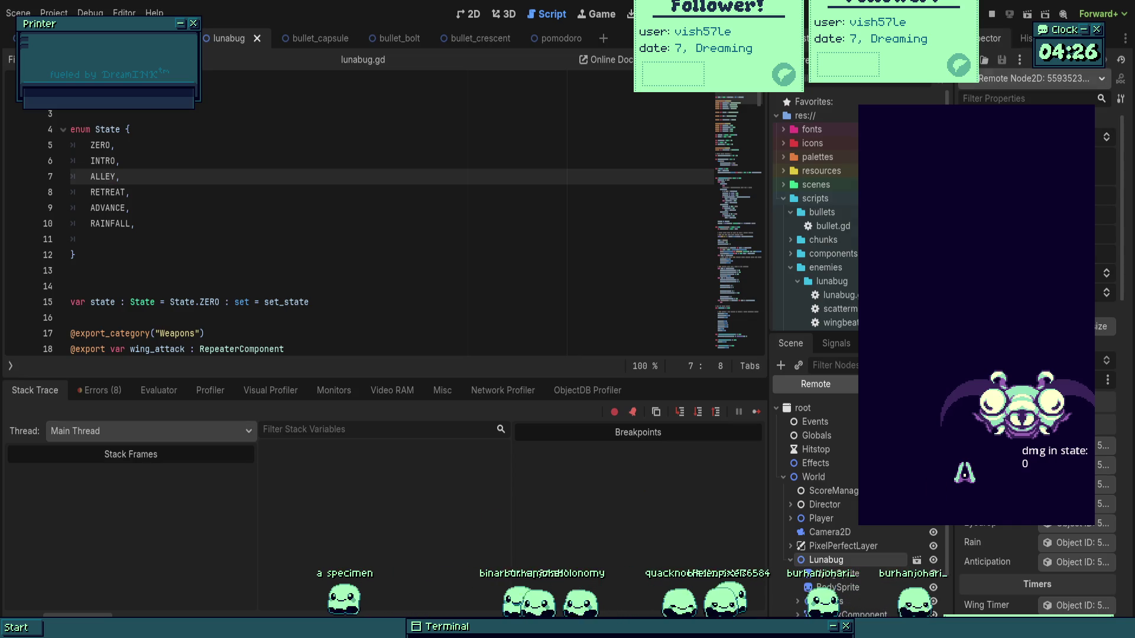
key(F12)
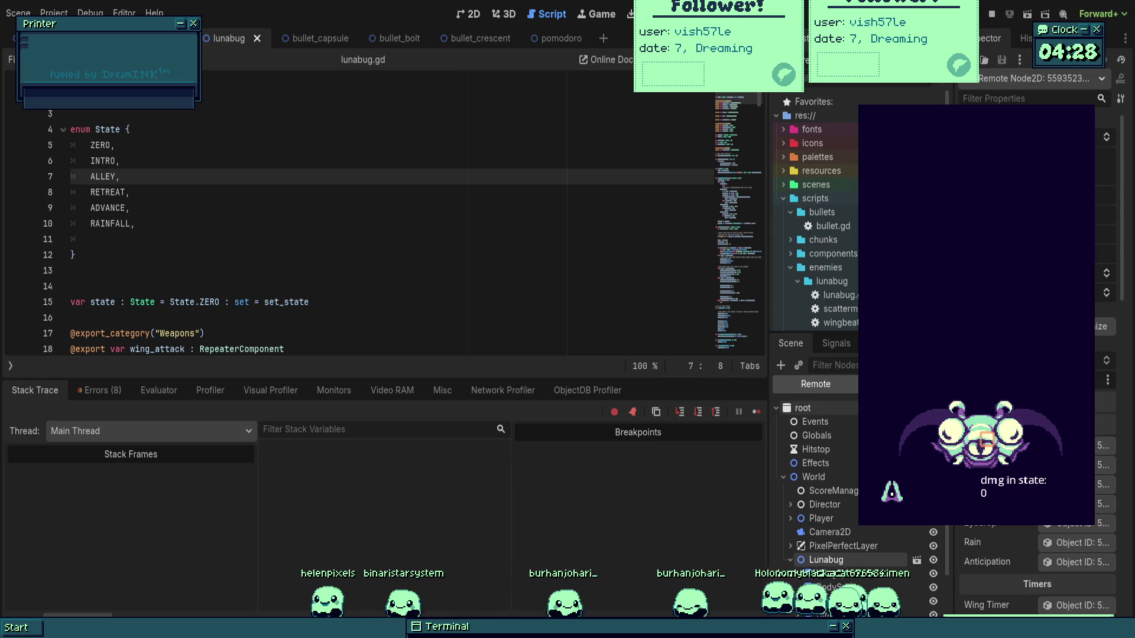
scroll(827, 473, down, 3)
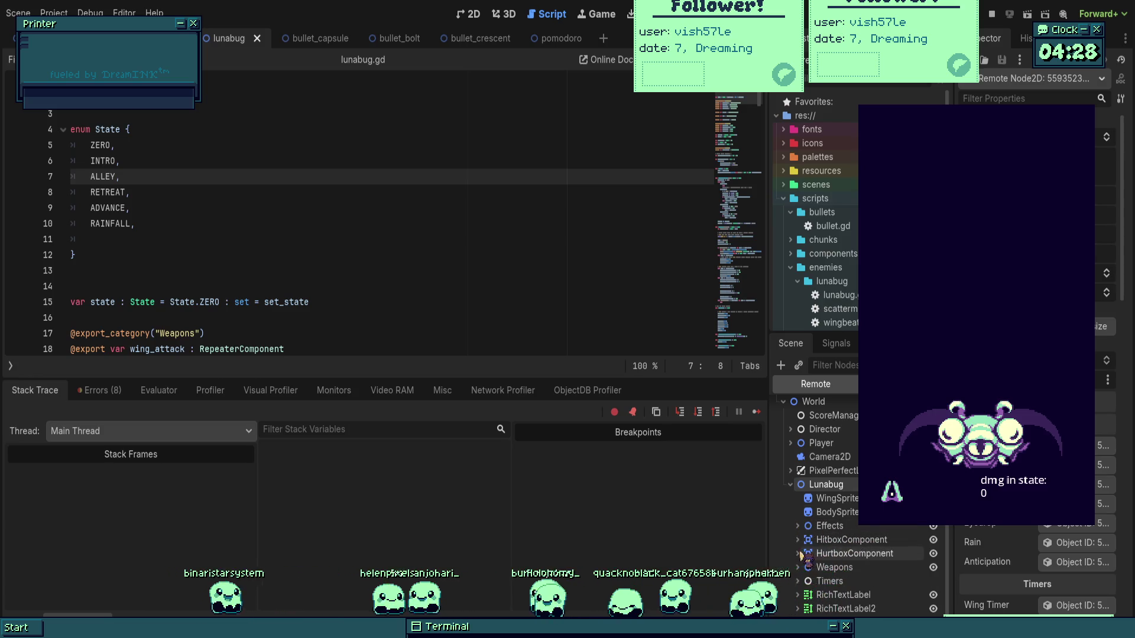
Expand the live HitboxComponent in the Remote tree and inspect its properties.
click(797, 540)
click(869, 541)
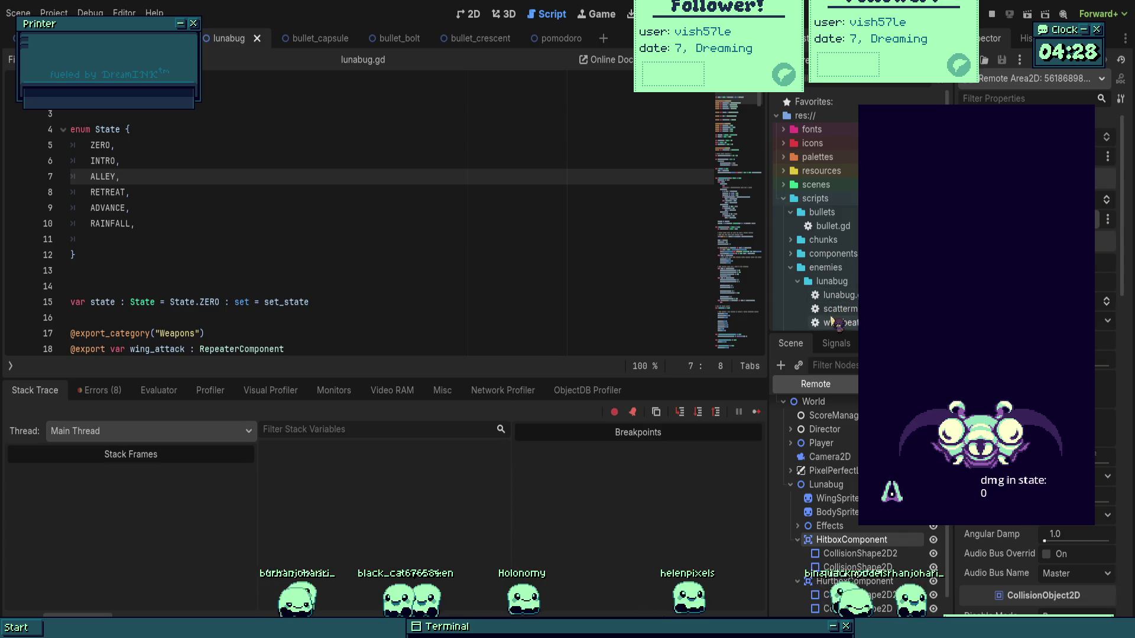
scroll(813, 467, up, 3)
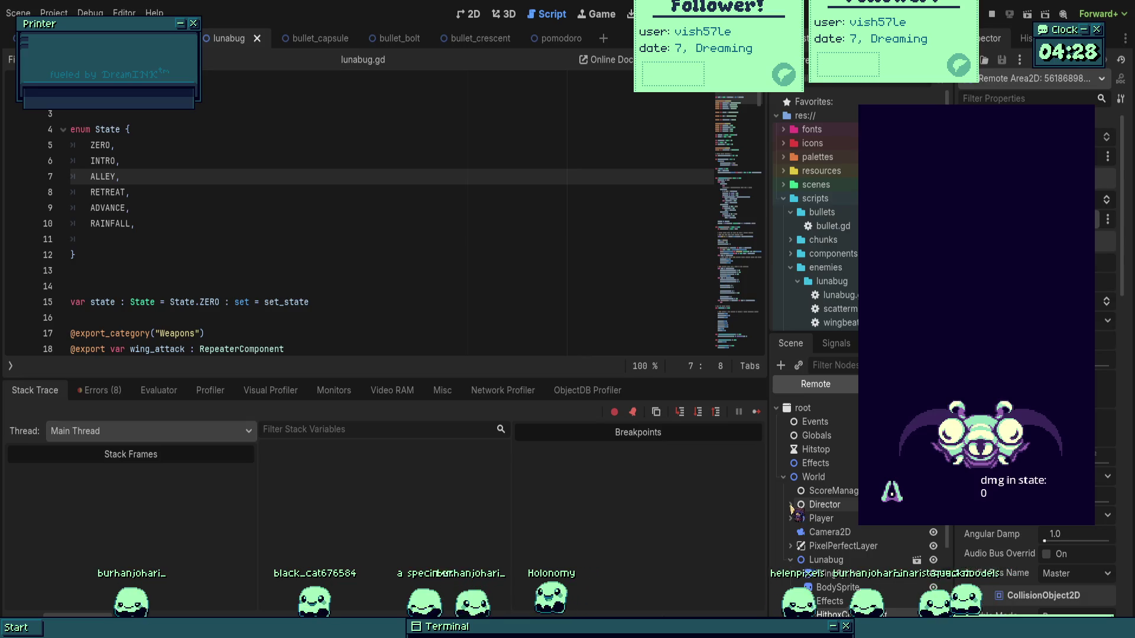
scroll(850, 498, down, 2)
scroll(850, 499, down, 2)
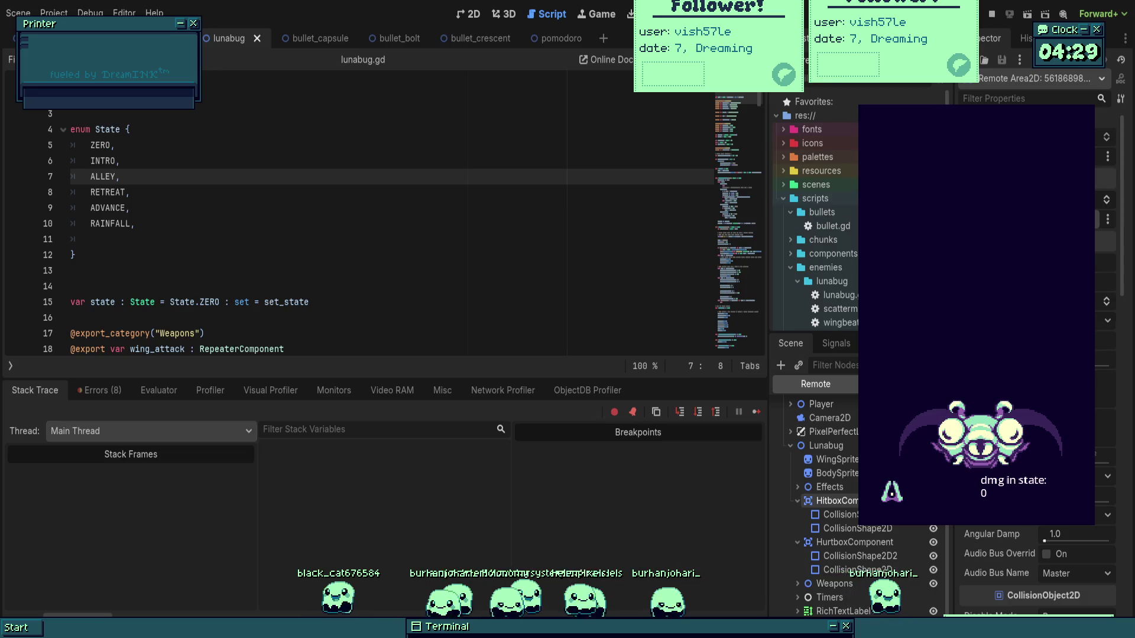
scroll(384, 231, down, 5)
Stop the running game and select the Lunabug scene's HealthComponent, showing Max Health 2500.
click(255, 130)
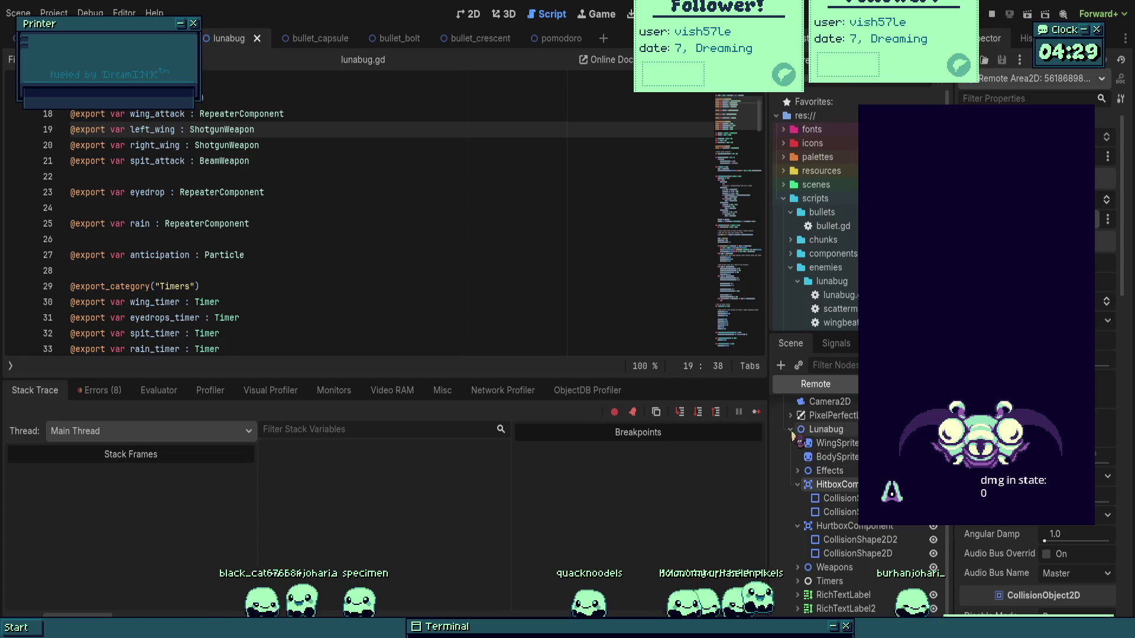
key(Escape)
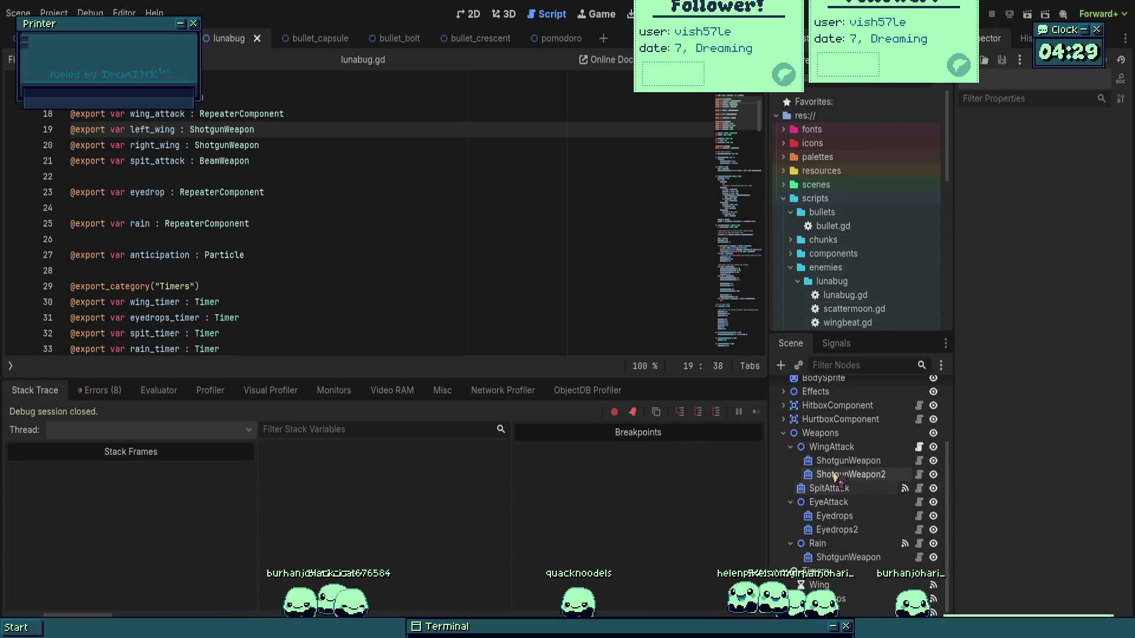
scroll(845, 467, up, 4)
click(829, 416)
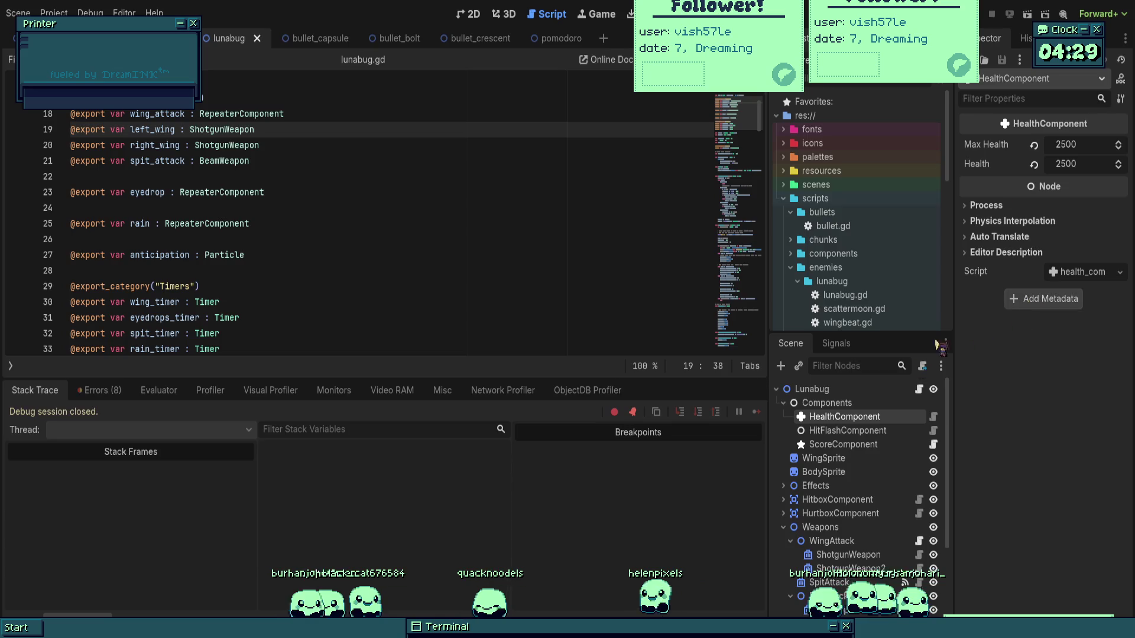
click(933, 417)
scroll(335, 276, up, 2)
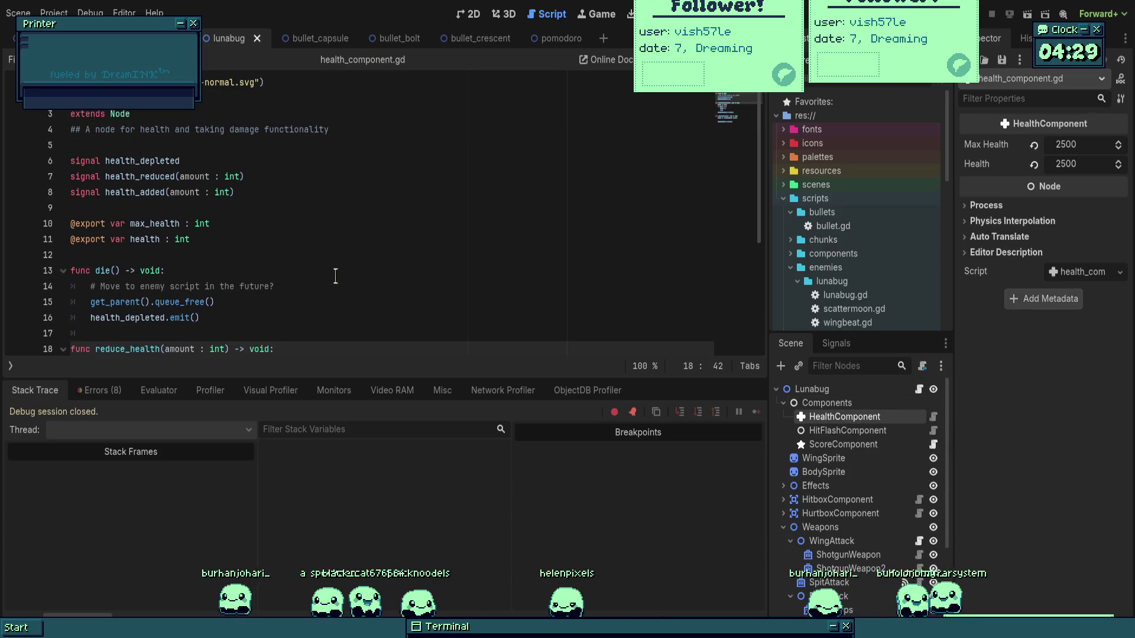
click(241, 208)
key(Return)
text(@export var target )
text(: P)
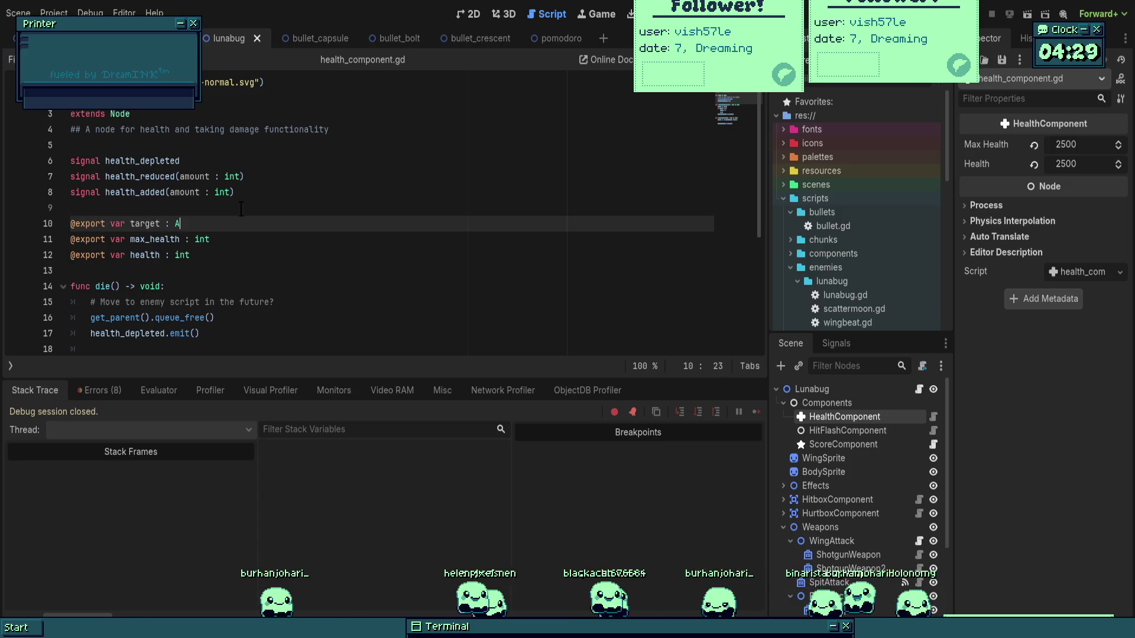
key(BackSpace)
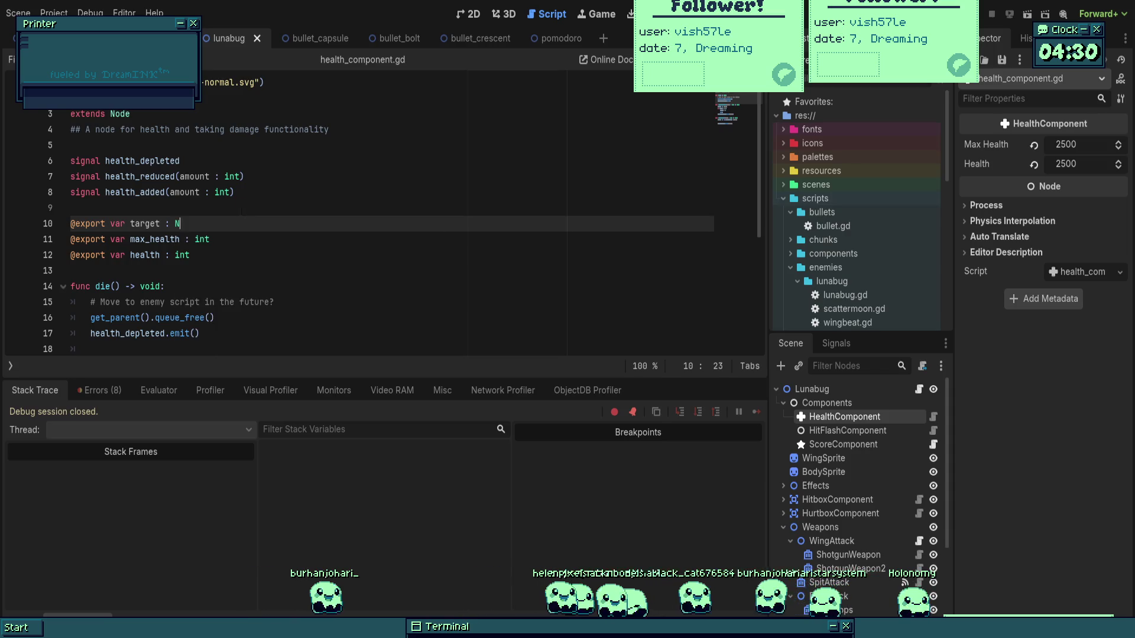
text(ode2D)
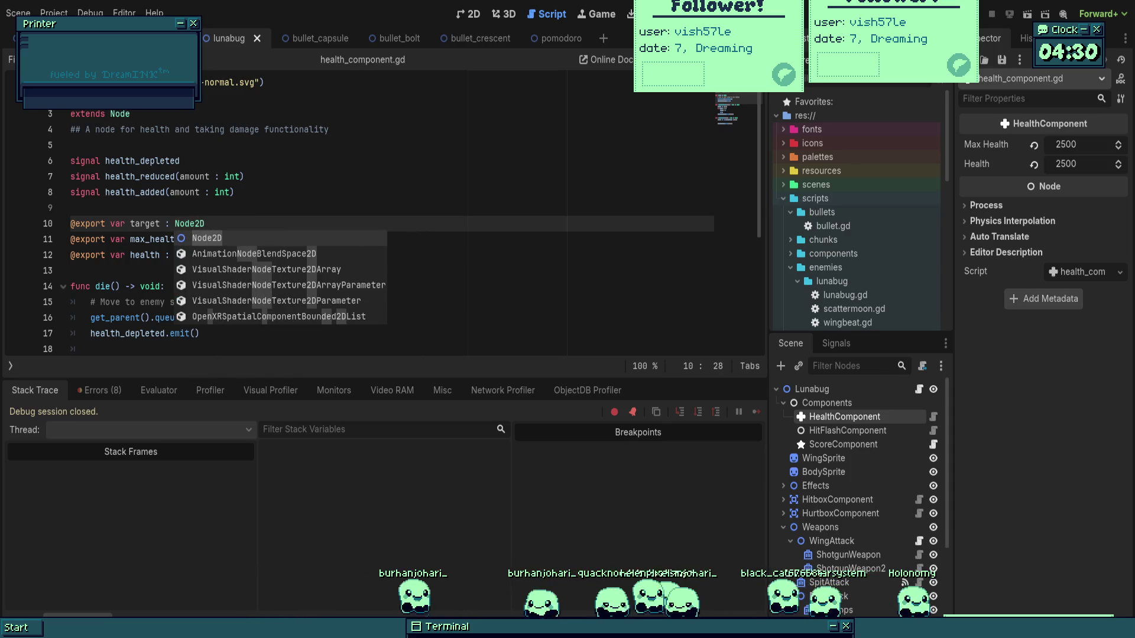
click(280, 165)
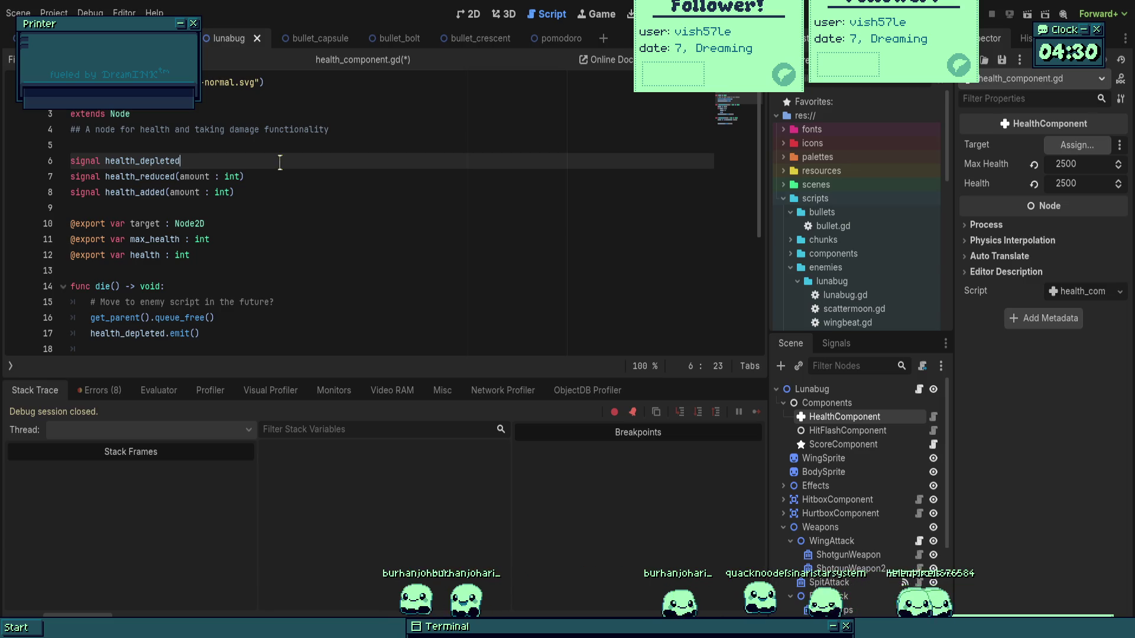
click(289, 256)
key(Up)
key(shift+Home)
key(BackSpace)
key(BackSpace)
key(Down)
key(Down)
key(Down)
scroll(208, 286, down, 2)
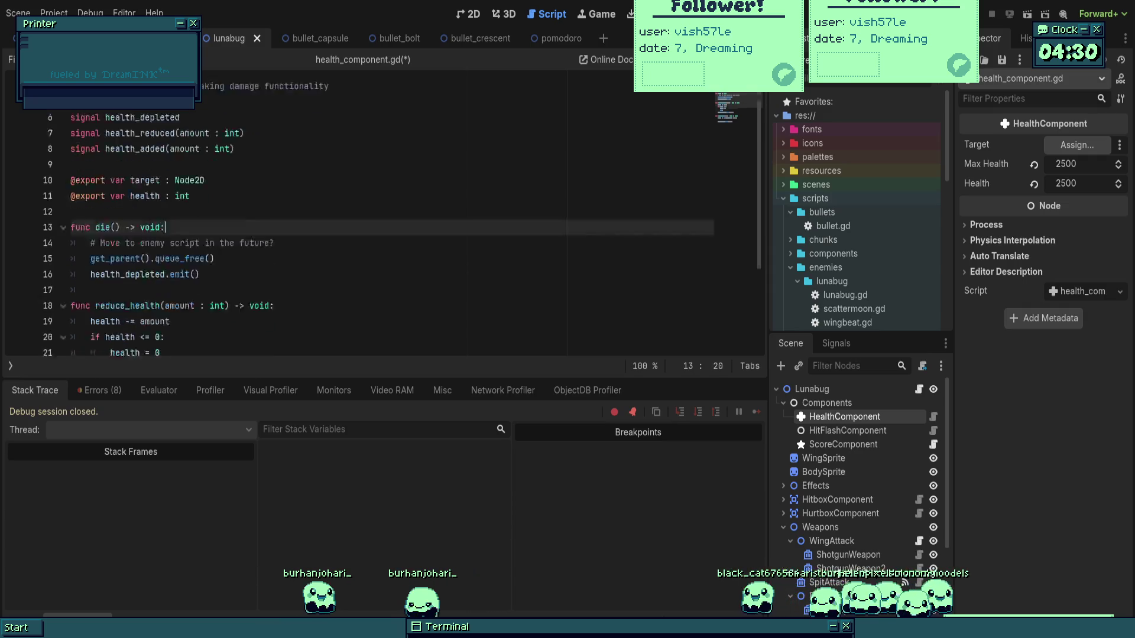
key(ctrl+s)
Replace min(max_health, amount) on line 26 of add_health with just amount.
scroll(208, 286, down, 2)
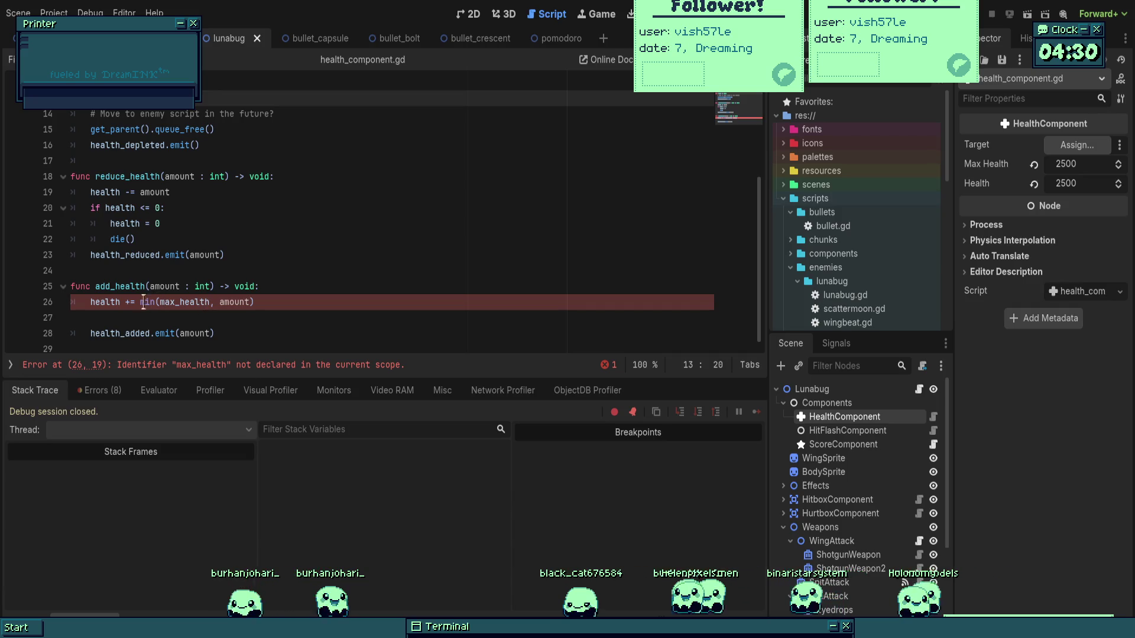
drag(140, 302, 254, 302)
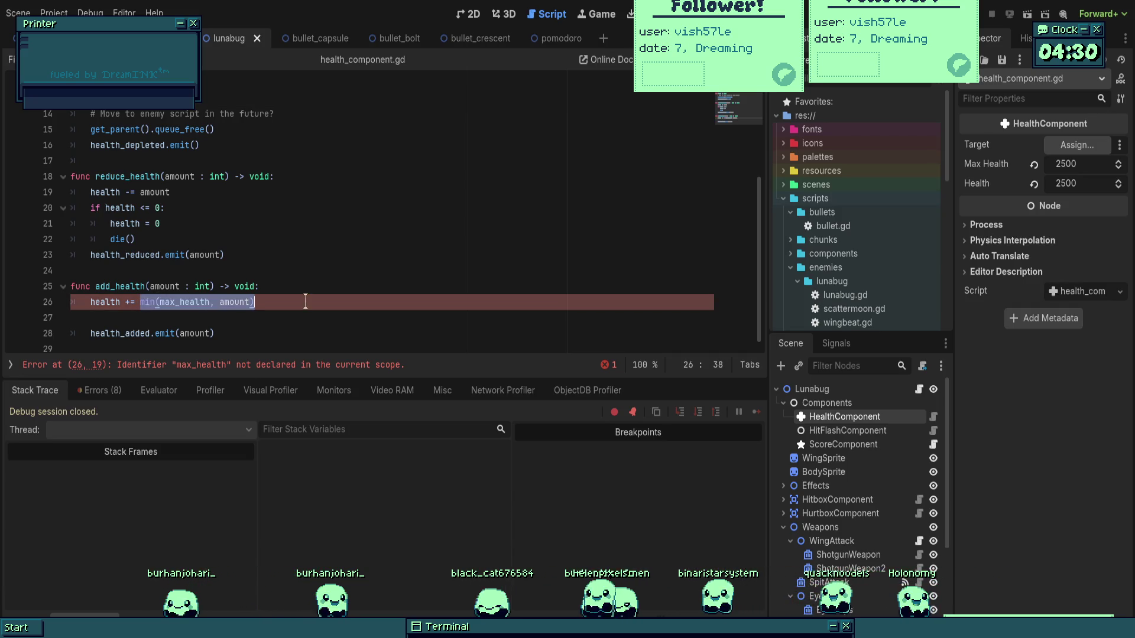
key(BackSpace)
text(amount)
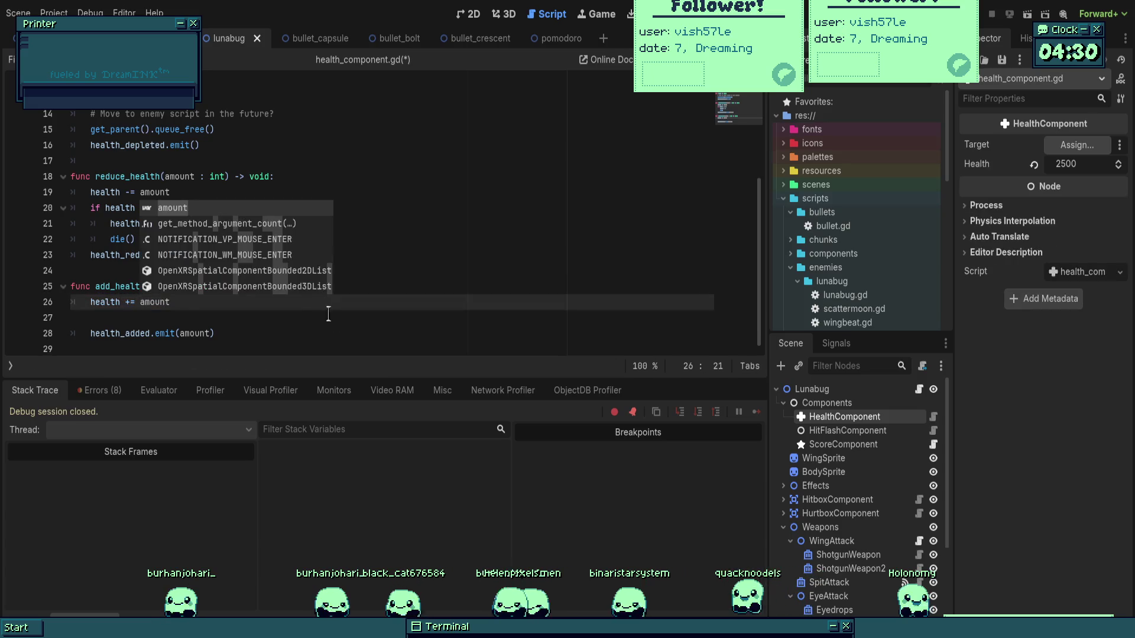
click(274, 332)
scroll(274, 317, up, 3)
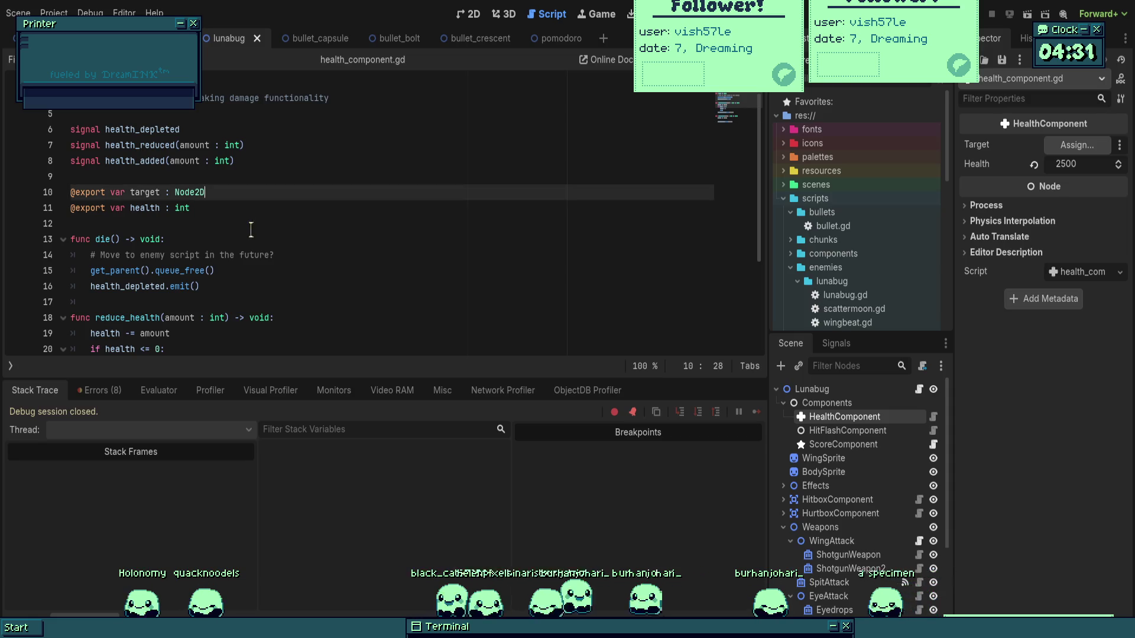
Insert an 'if target' line in die() just above get_parent().queue_free().
scroll(384, 237, down, 3)
click(225, 255)
click(281, 286)
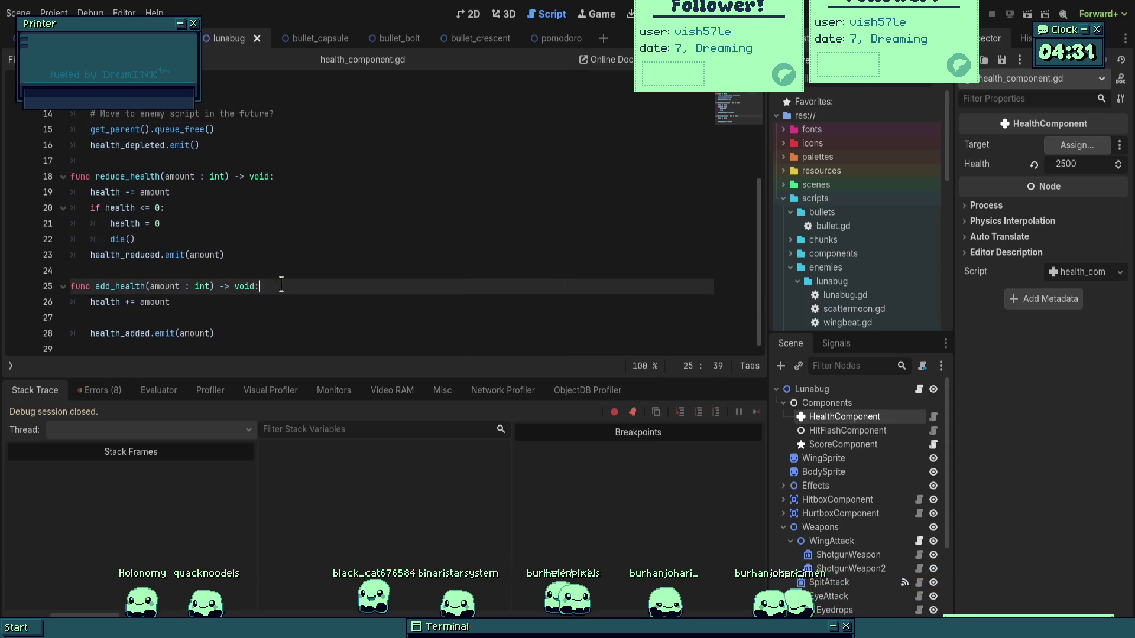
click(241, 125)
scroll(262, 177, up, 1)
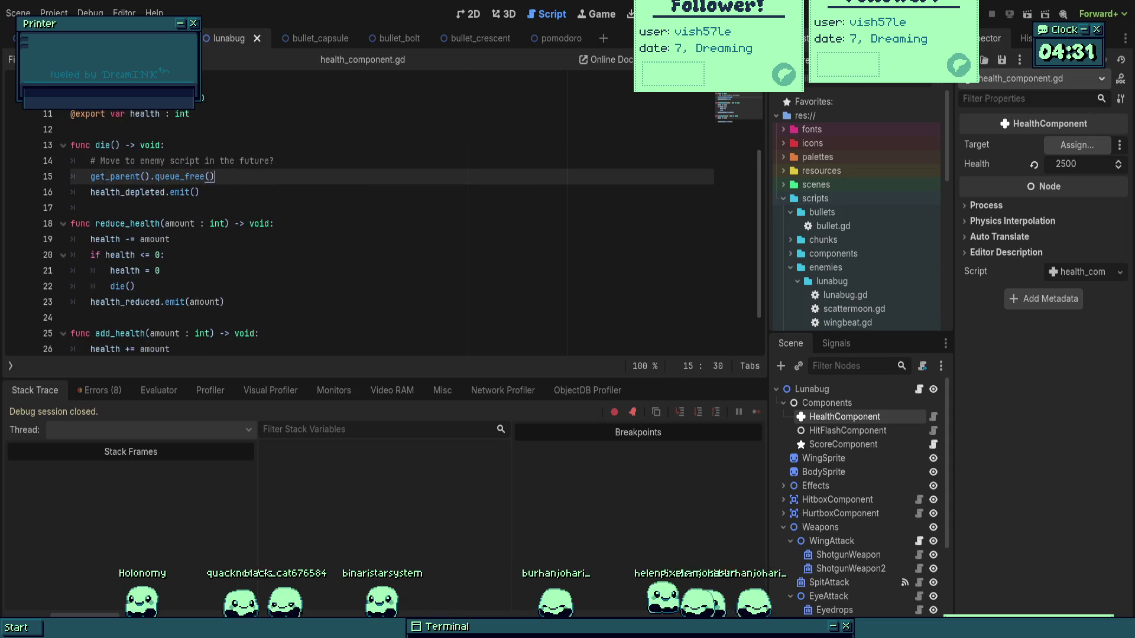
scroll(340, 204, up, 1)
click(340, 208)
key(Return)
text(if target)
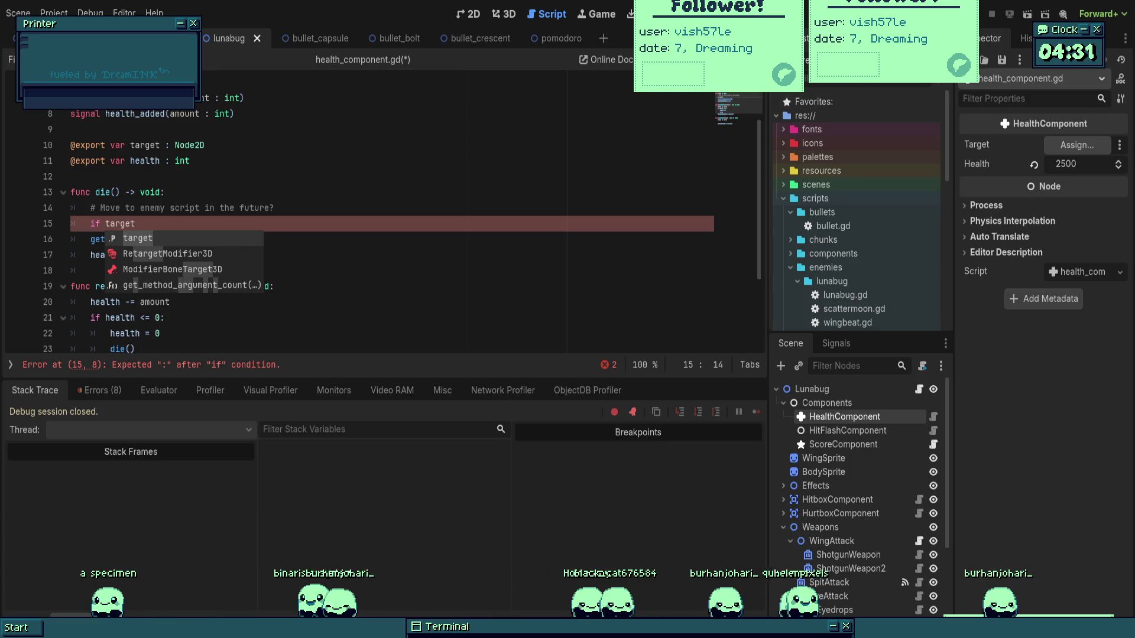
Make the 'if target:' branch call target.queue_free(), remove get_parent().queue_free(), and save.
click(331, 224)
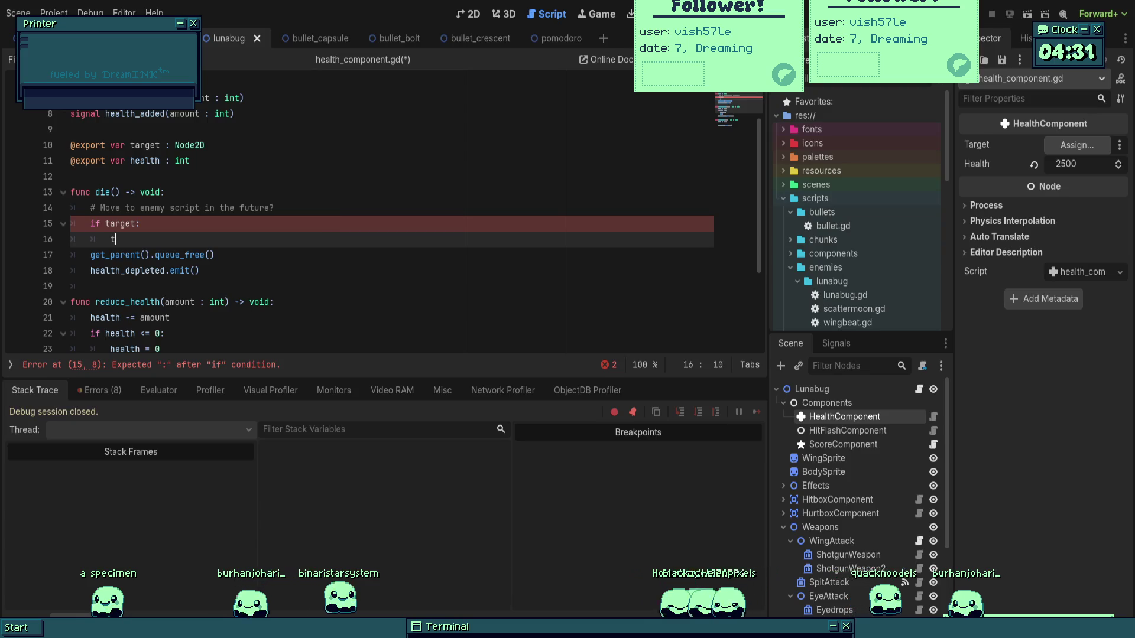
text(target.queue_f)
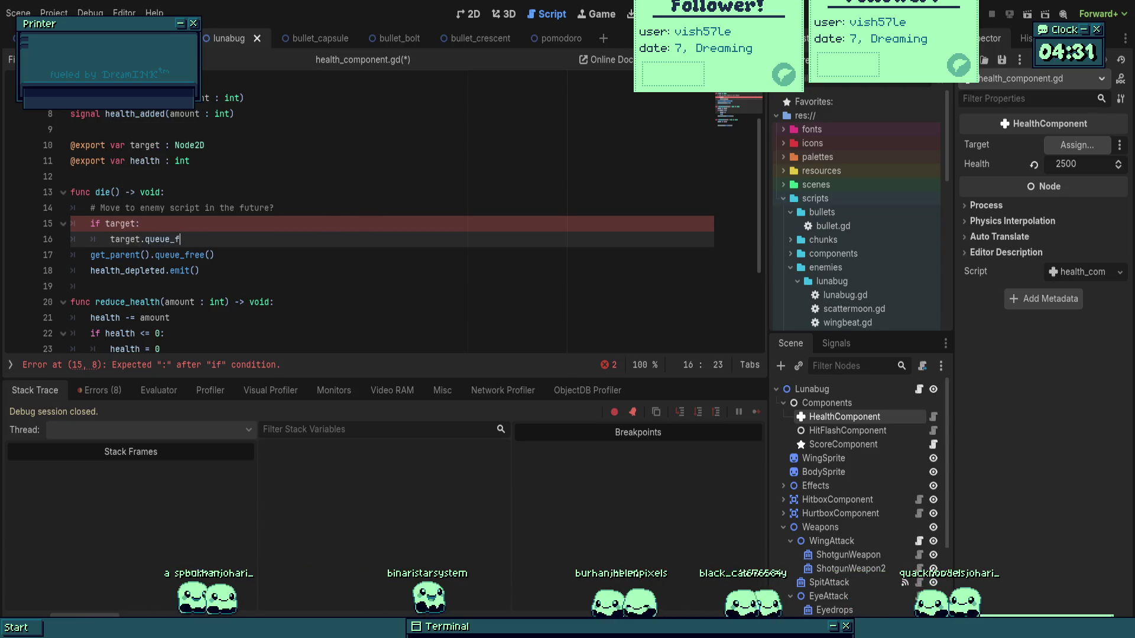
text(ree())
click(216, 255)
key(shift+Home)
key(BackSpace)
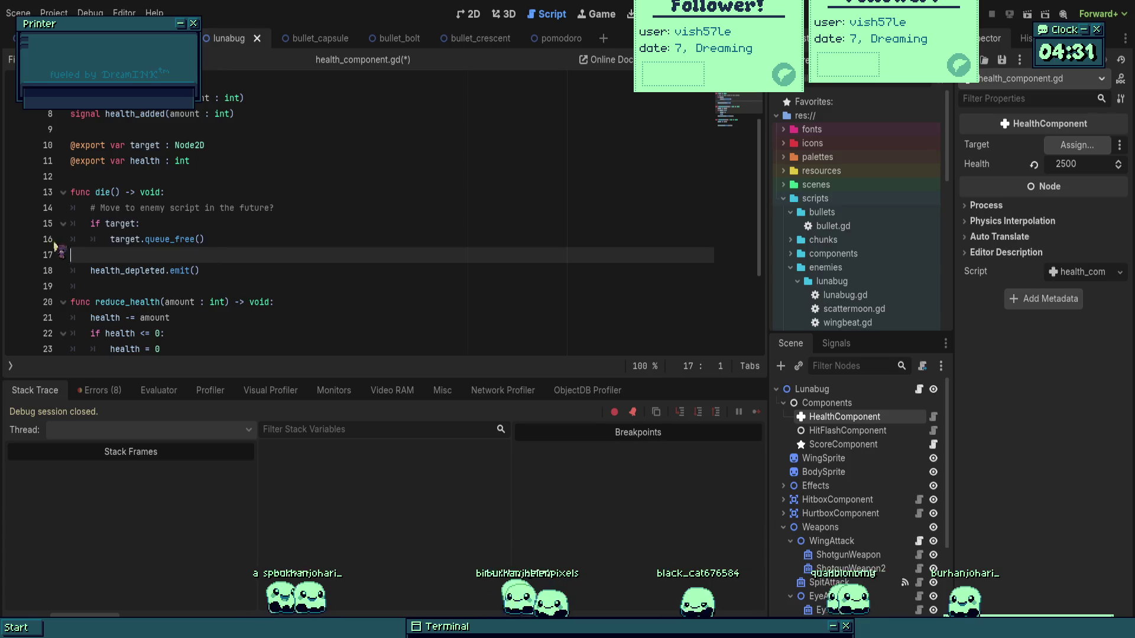
key(BackSpace)
key(BackSpace)
key(ctrl+s)
Add an 'else:' branch after target.queue_free() that calls print_debug().
click(292, 160)
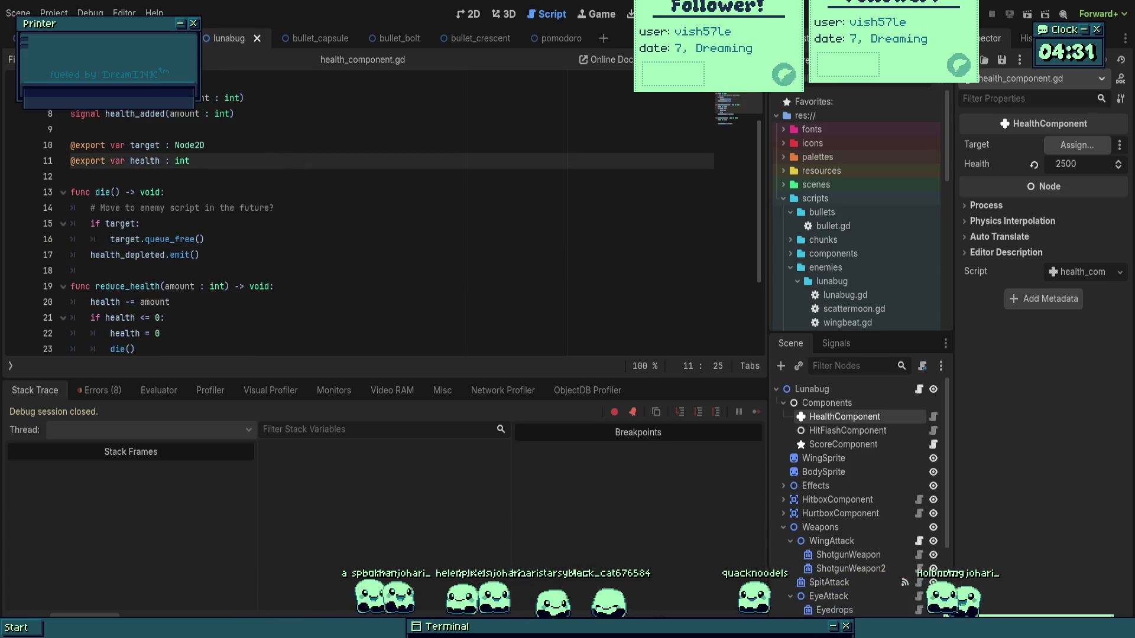
click(204, 238)
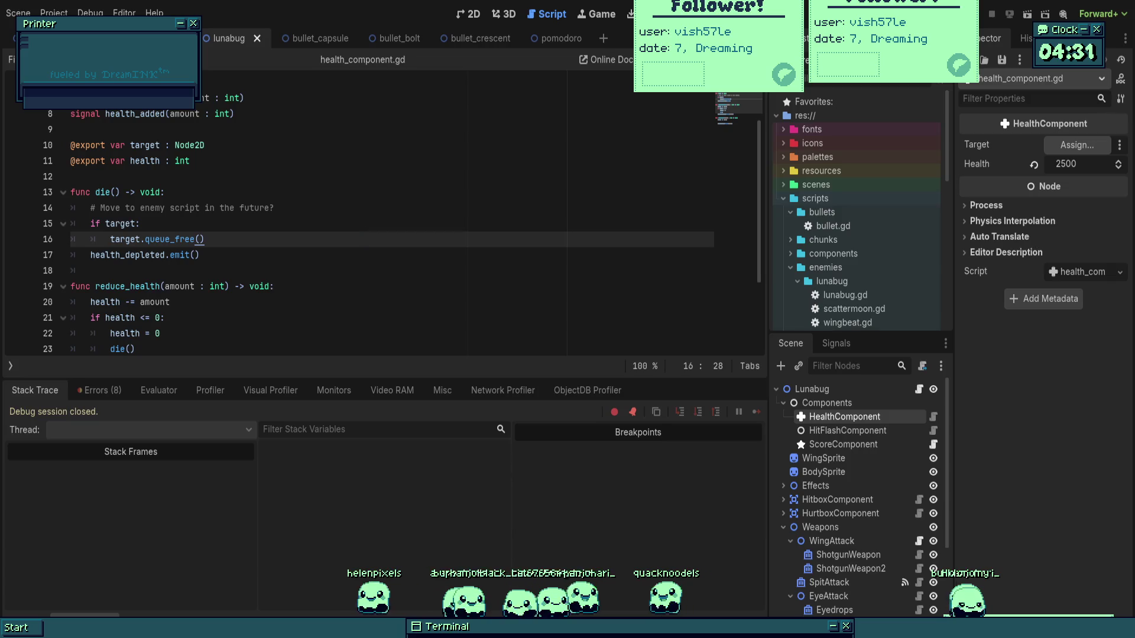
key(Return)
key(BackSpace)
text(else:)
key(Return)
text(print_wa)
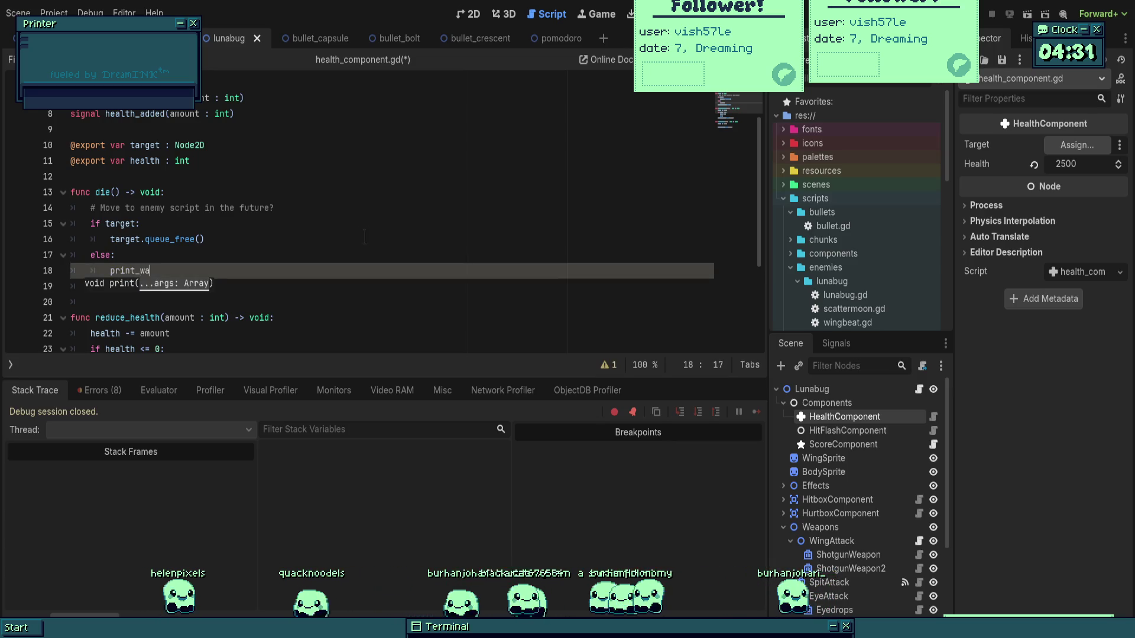
key(BackSpace)
key(BackSpace)
text(de)
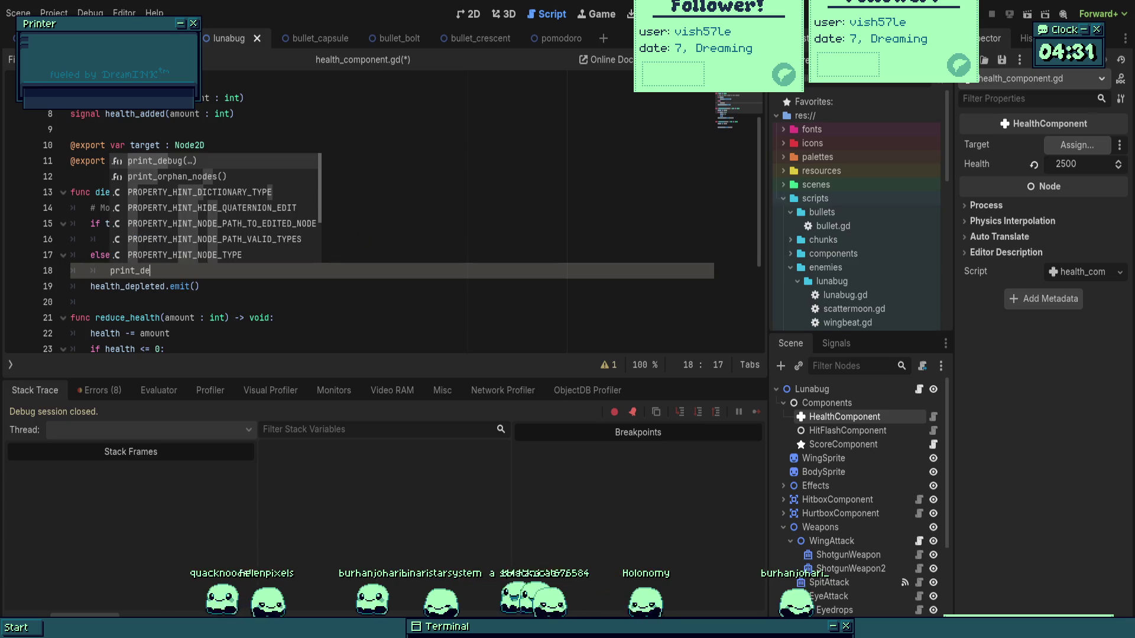
key(Return)
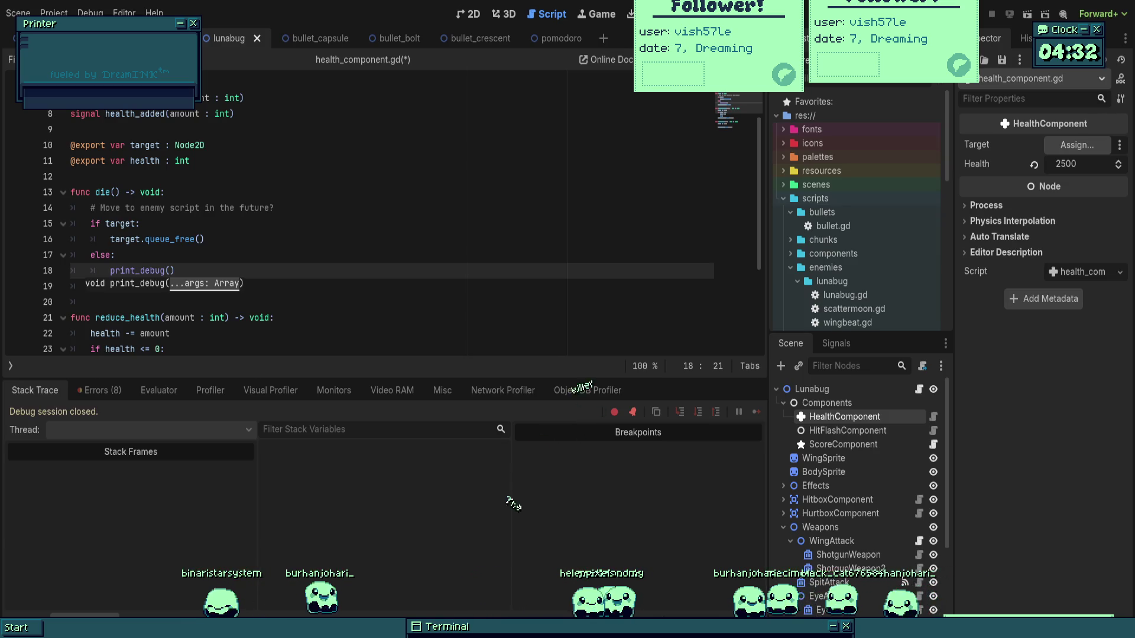
Replace print_debug with printerr and check the printerr documentation.
double_click(162, 271)
text(p)
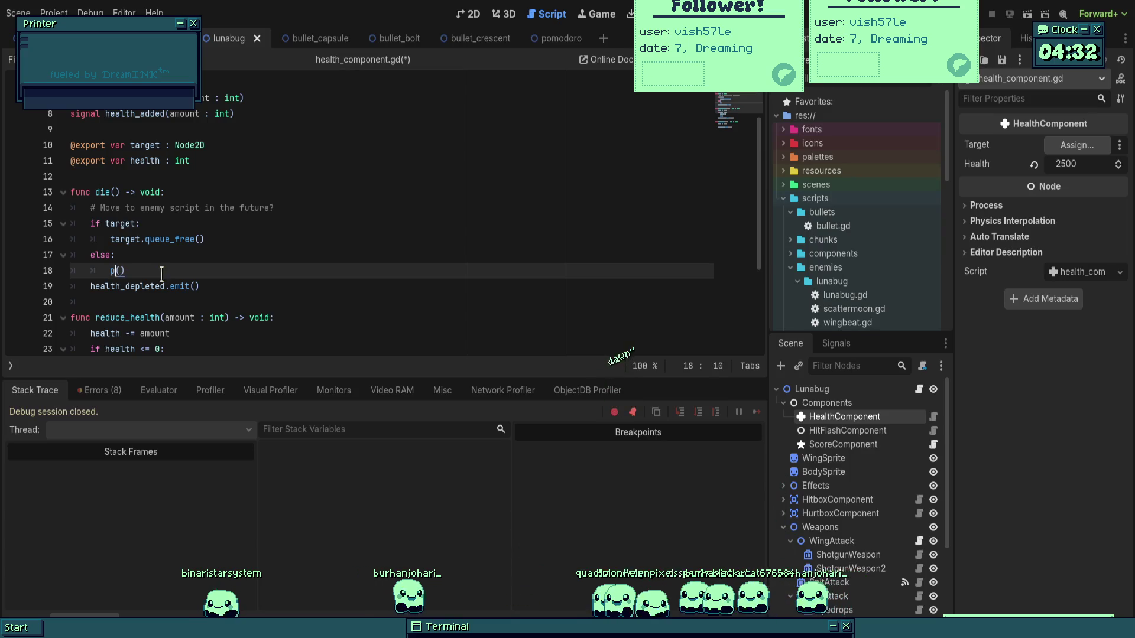
text(rinterr)
key(Return)
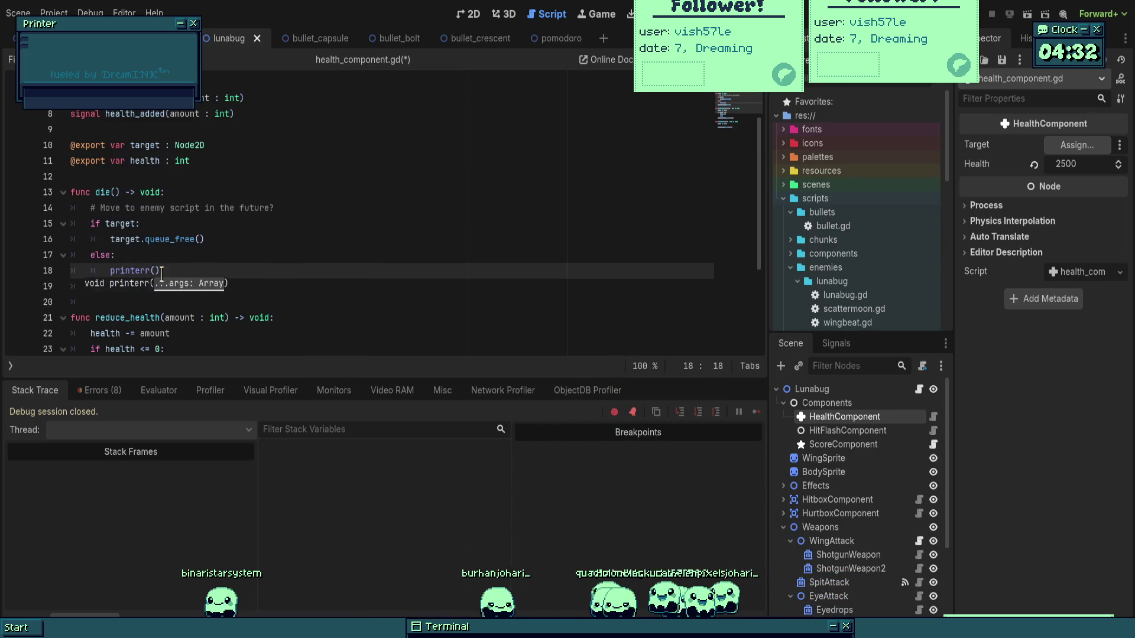
ctrl+click(136, 270)
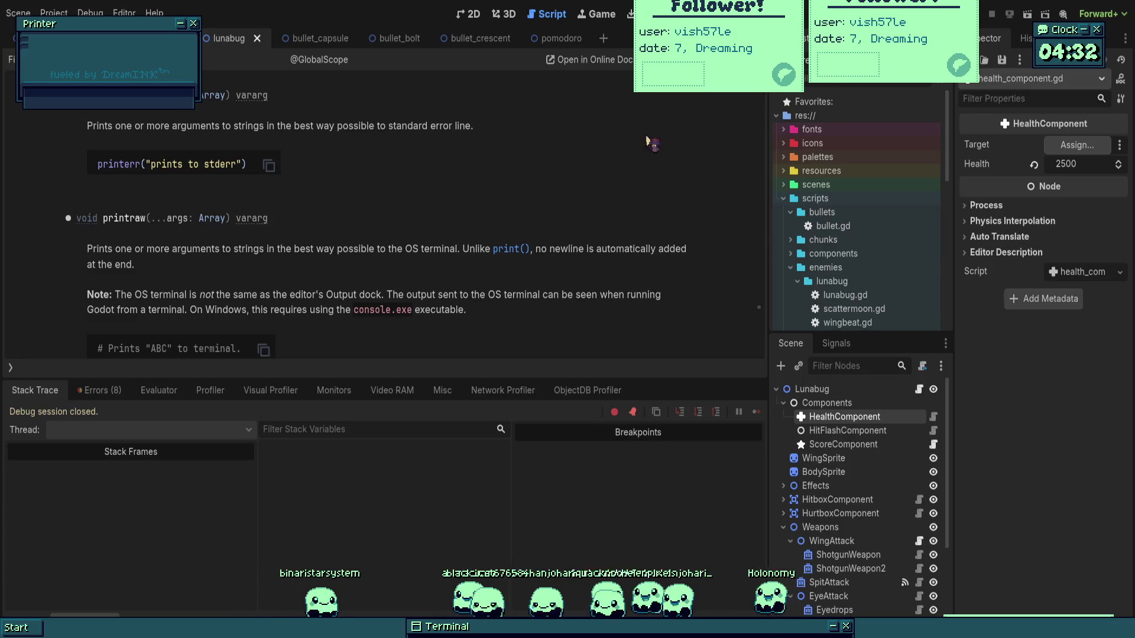
key(alt+Left)
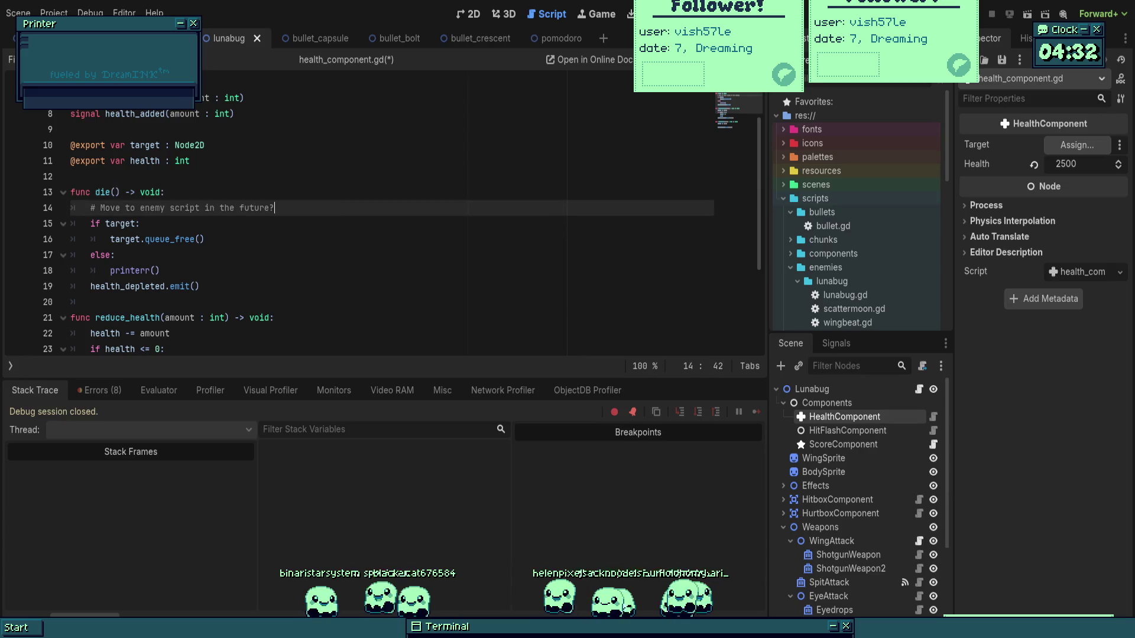
Give printerr the message "No target set for health component" and save the script.
click(167, 276)
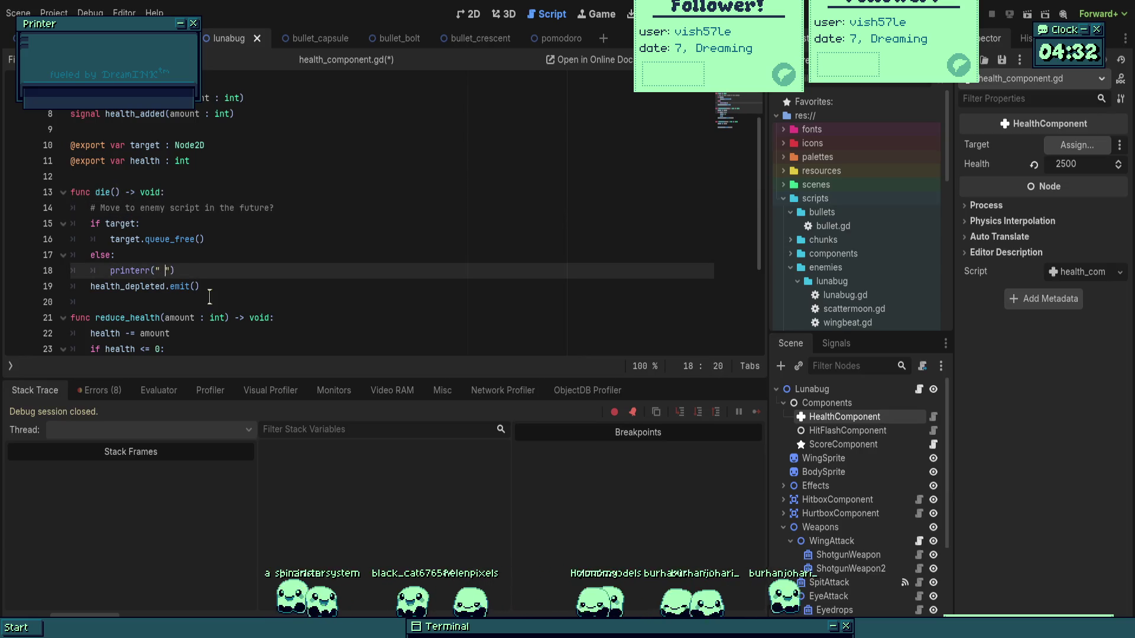
key(BackSpace)
text(No target set for hea)
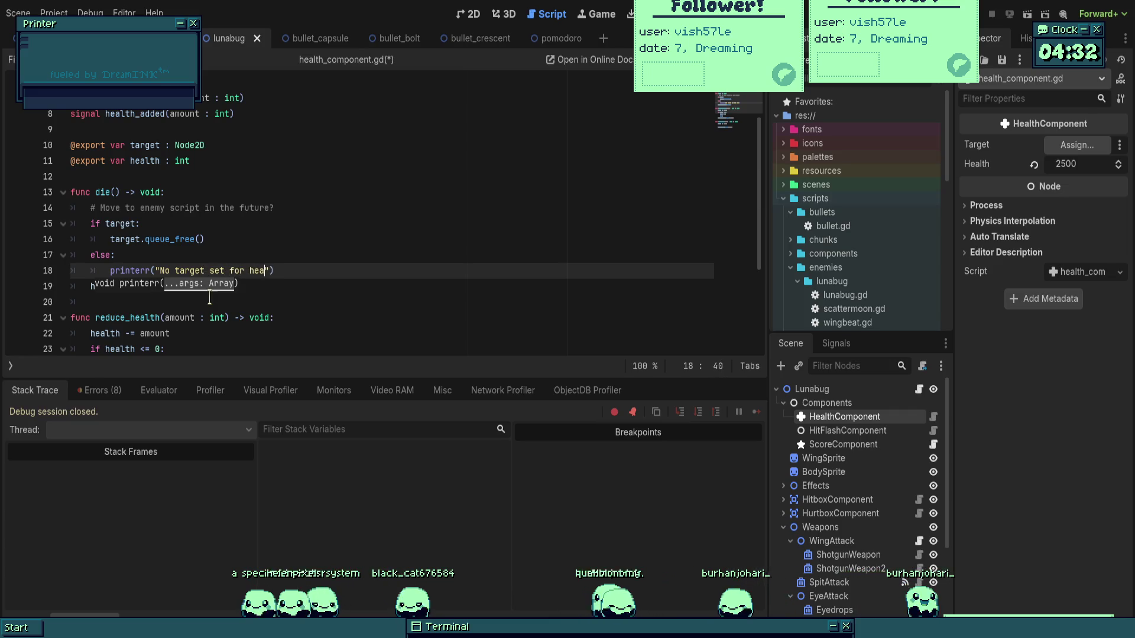
key(BackSpace)
key(BackSpace)
key(BackSpace)
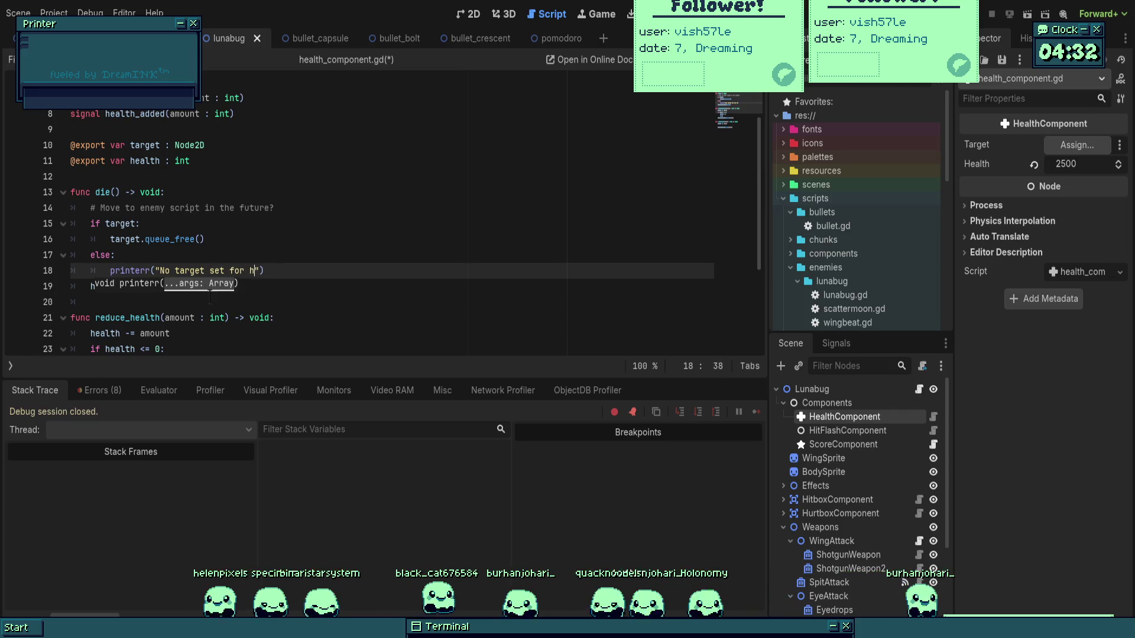
text(ealth compon)
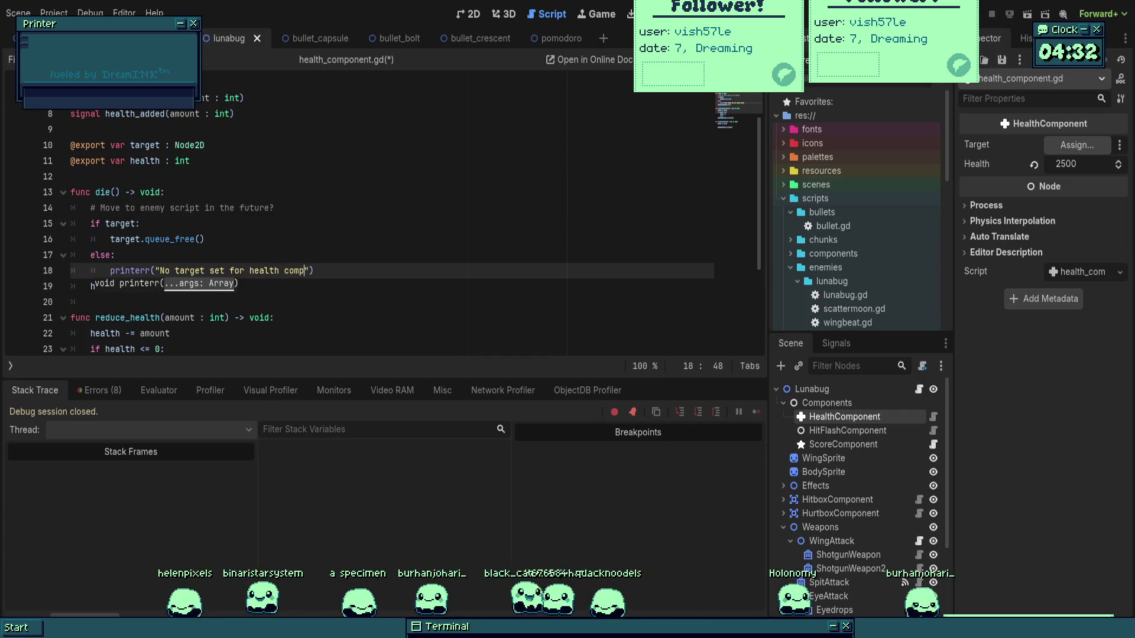
text(ent)
drag(149, 271, 120, 255)
key(ctrl+s)
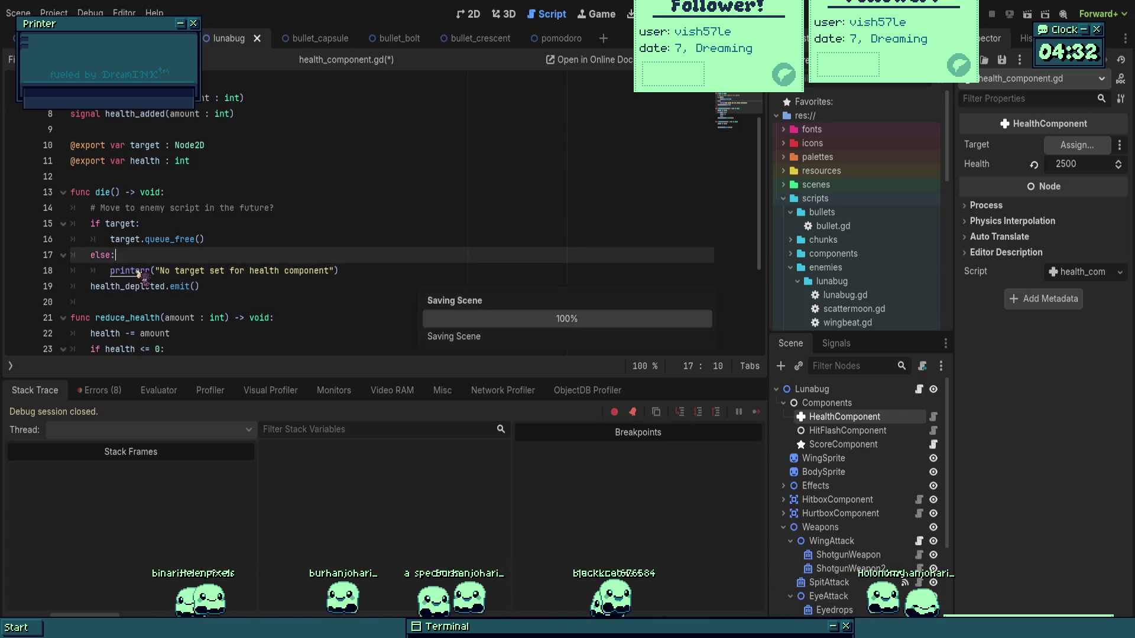
key(ctrl+F1)
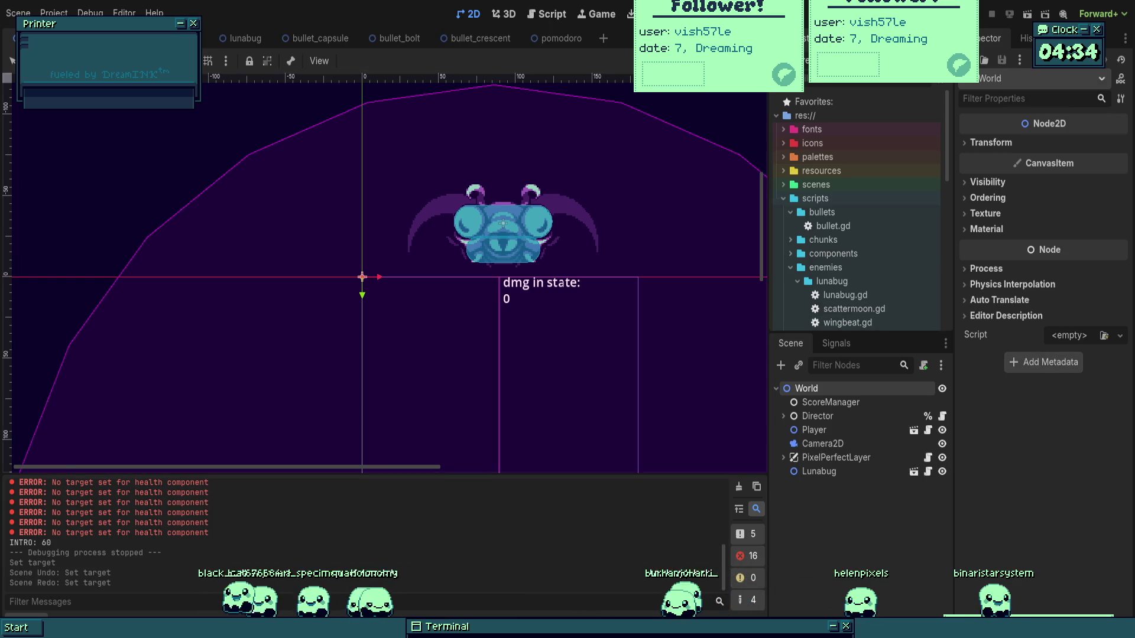
Scroll the Output panel to review the repeated 'No target set for health component' errors.
scroll(384, 272, down, 1)
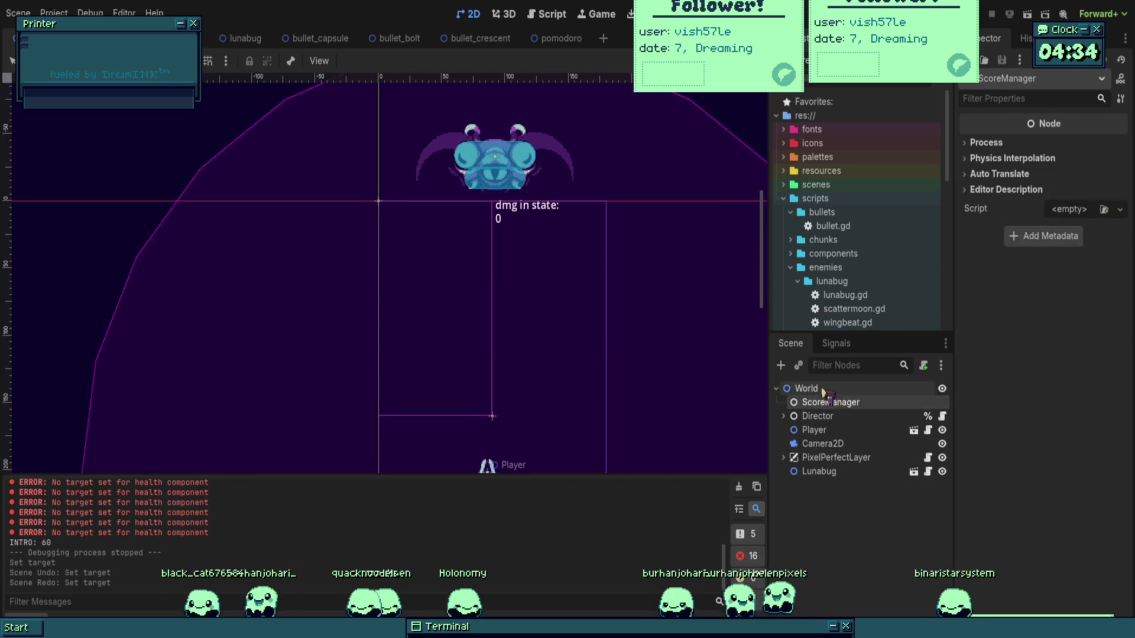
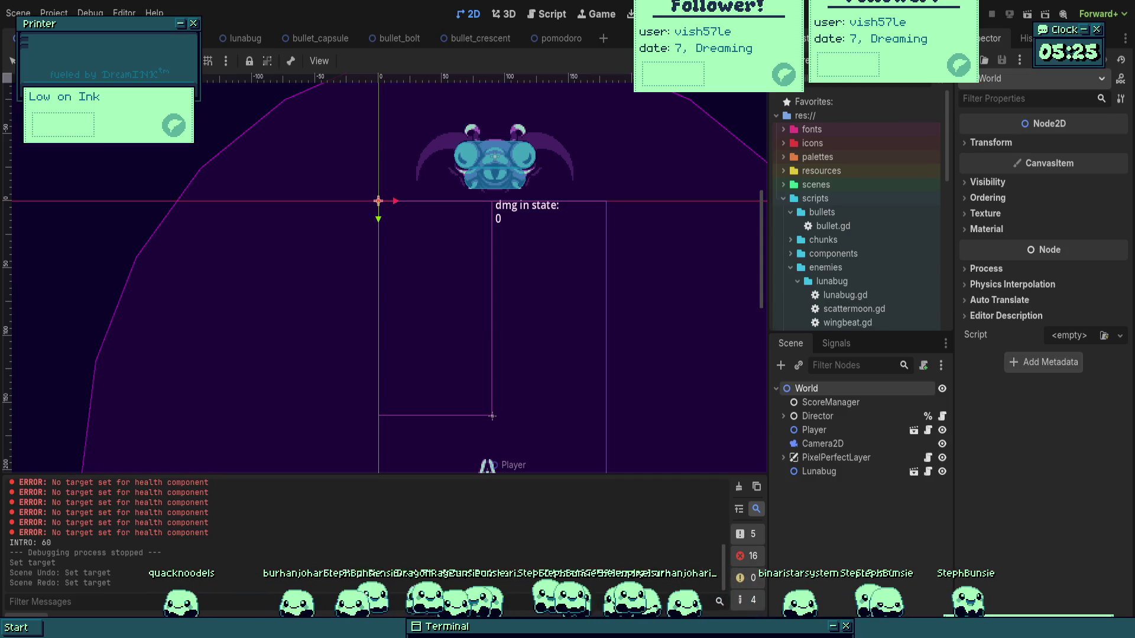
Rearrange the editor panels and windows by dragging them into place.
drag(173, 125, 552, 43)
drag(172, 126, 464, 26)
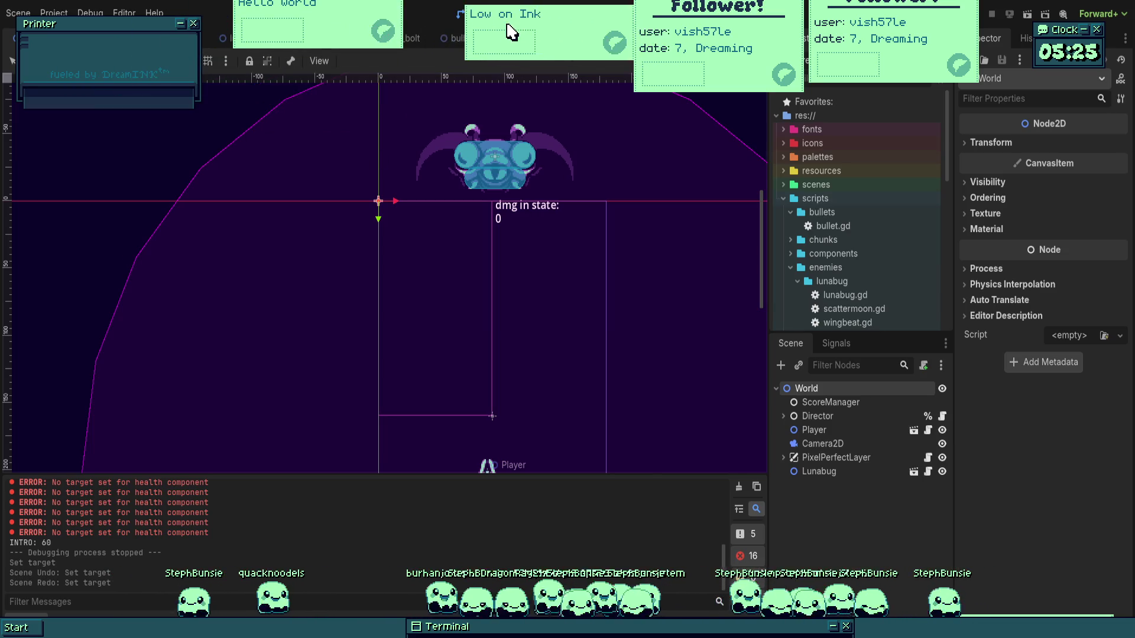
drag(322, 10, 347, 25)
mouse_move(487, 26)
mouse_down()
mouse_move(501, 30)
mouse_move(478, 25)
mouse_up()
mouse_move(742, 77)
mouse_down()
mouse_move(934, 38)
mouse_move(782, 77)
mouse_move(895, 81)
mouse_up()
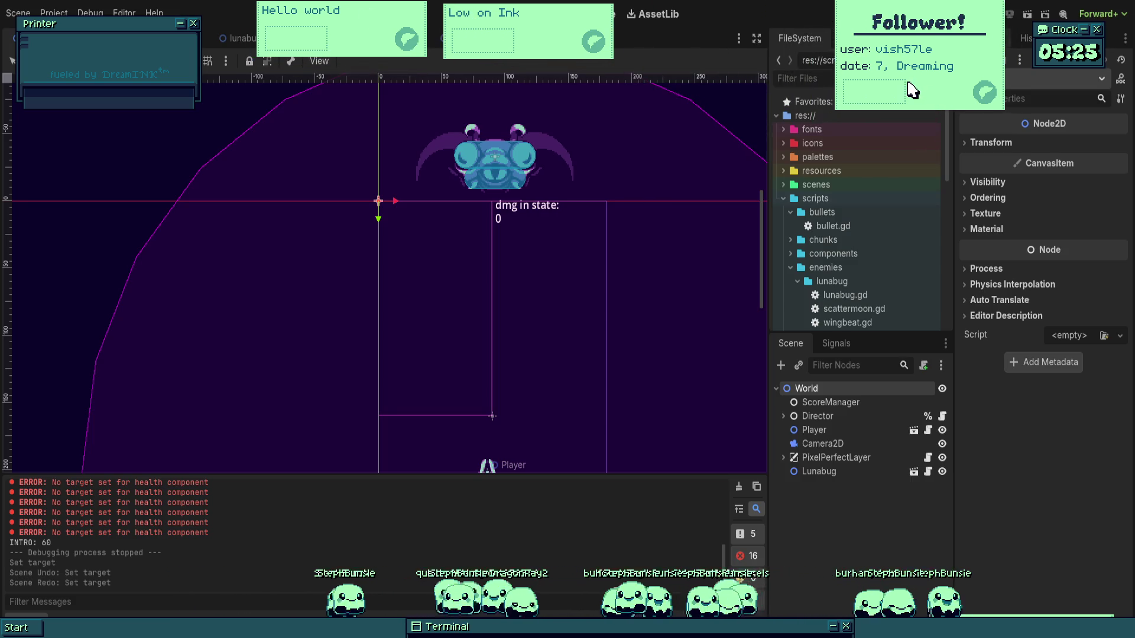
drag(554, 32, 719, 37)
drag(331, 17, 483, 24)
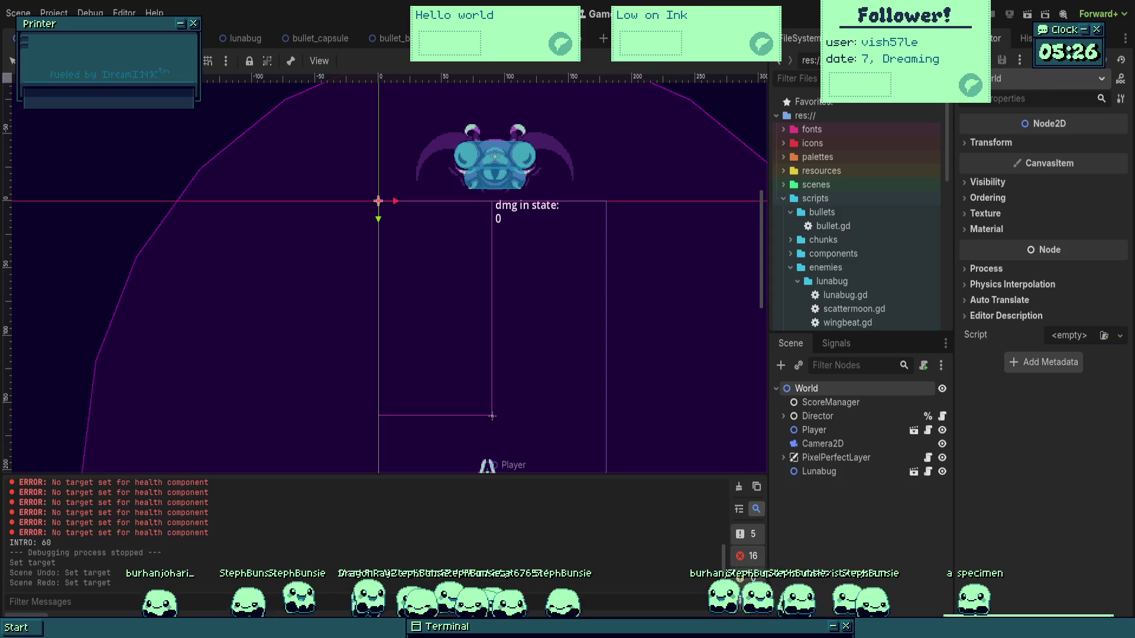
Run a quick playtest of the game, then stop it.
scroll(442, 266, down, 1)
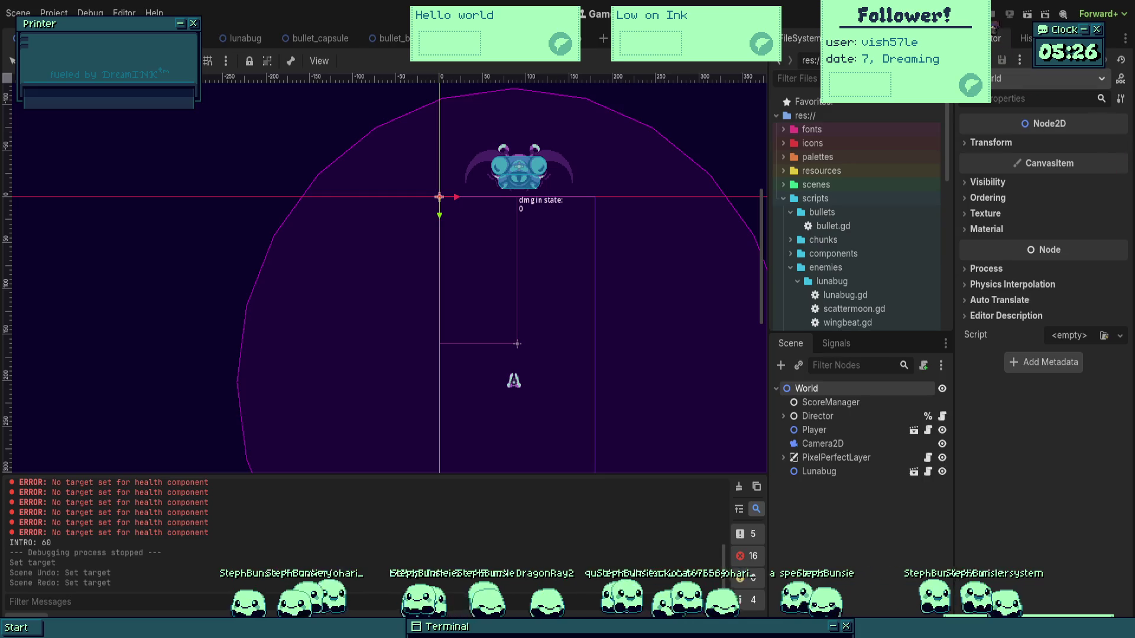
click(993, 14)
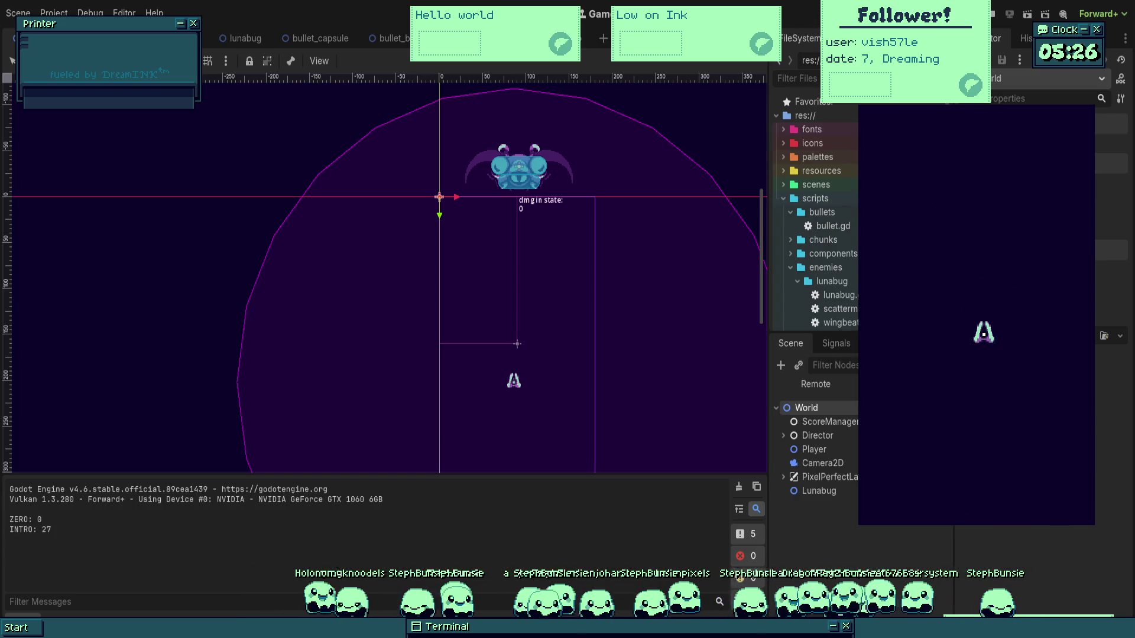
key(F8)
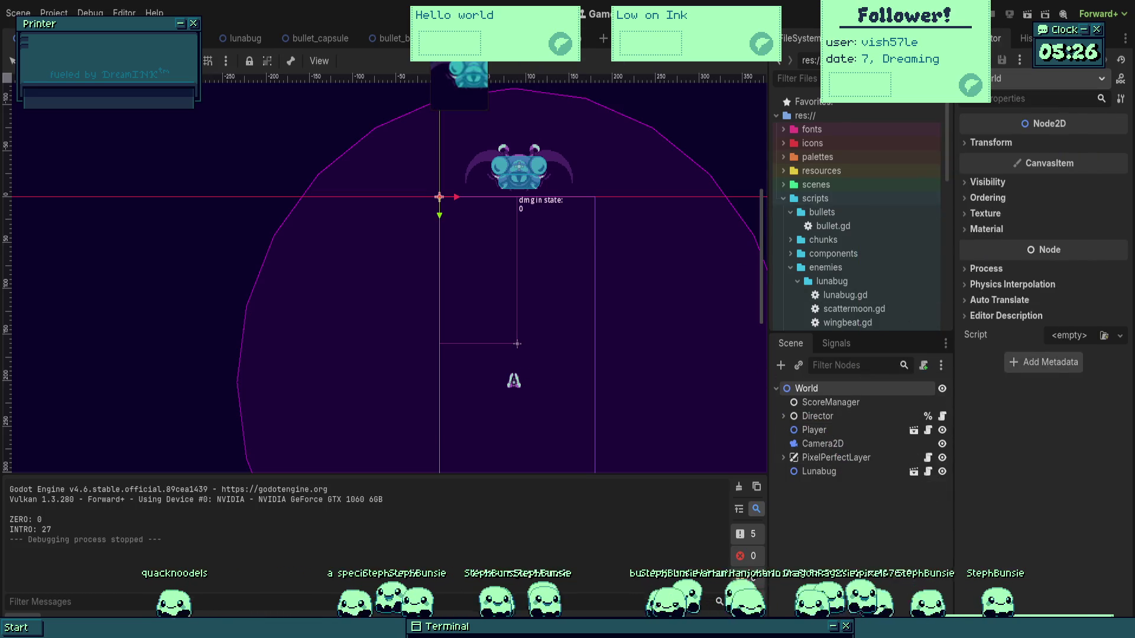
Set the Lunabug HealthComponent's Health to 3000, save, and run the game again.
click(233, 38)
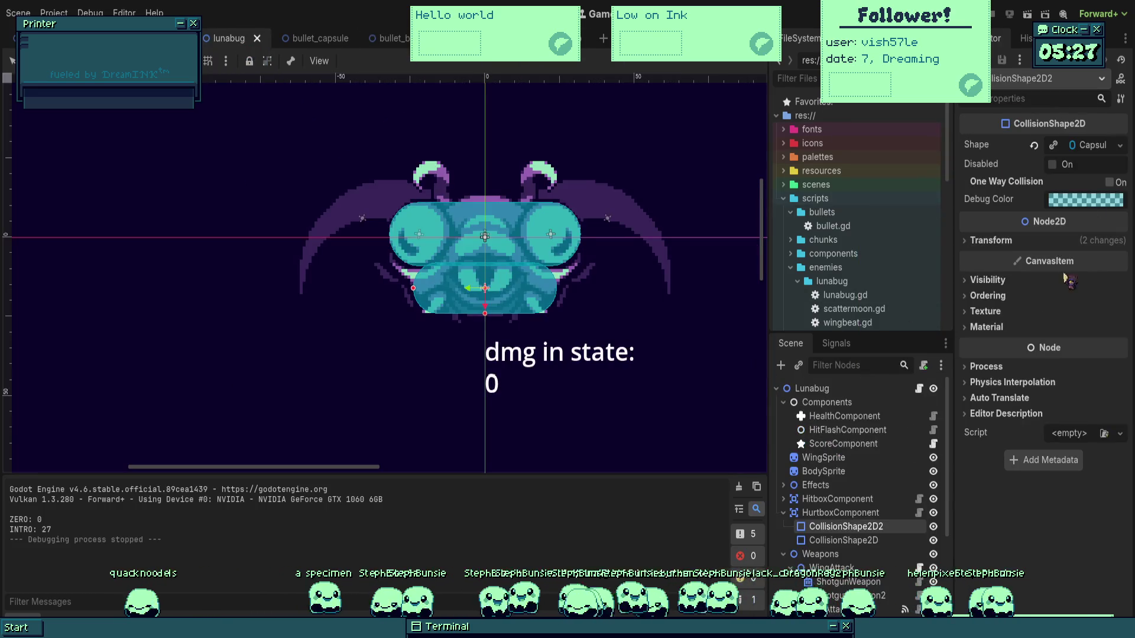
click(844, 417)
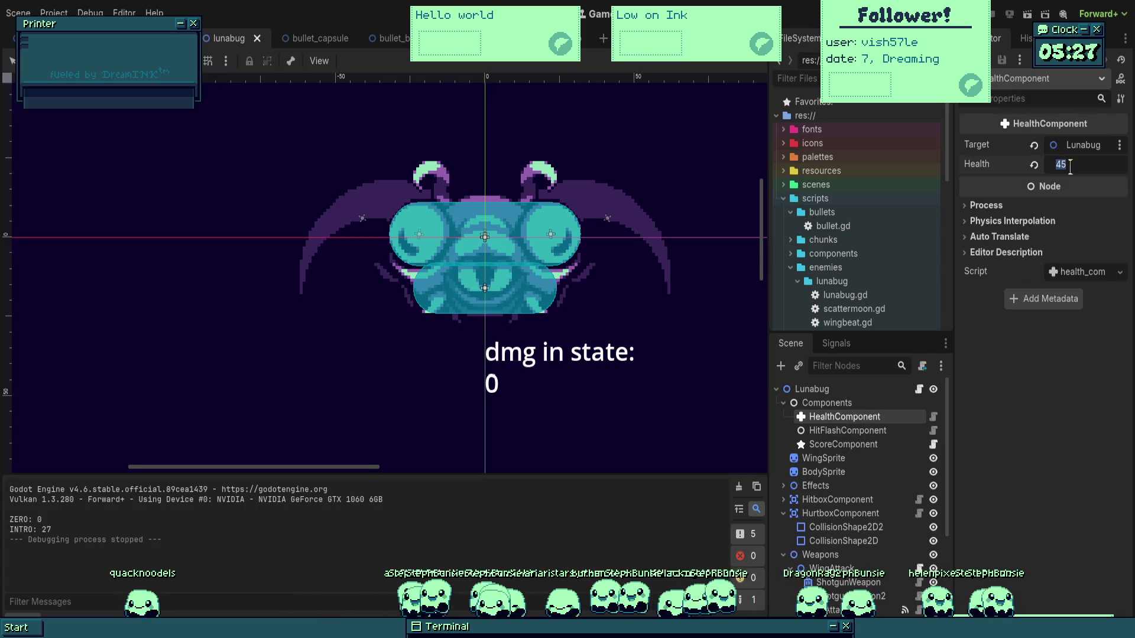
key(Return)
key(F5)
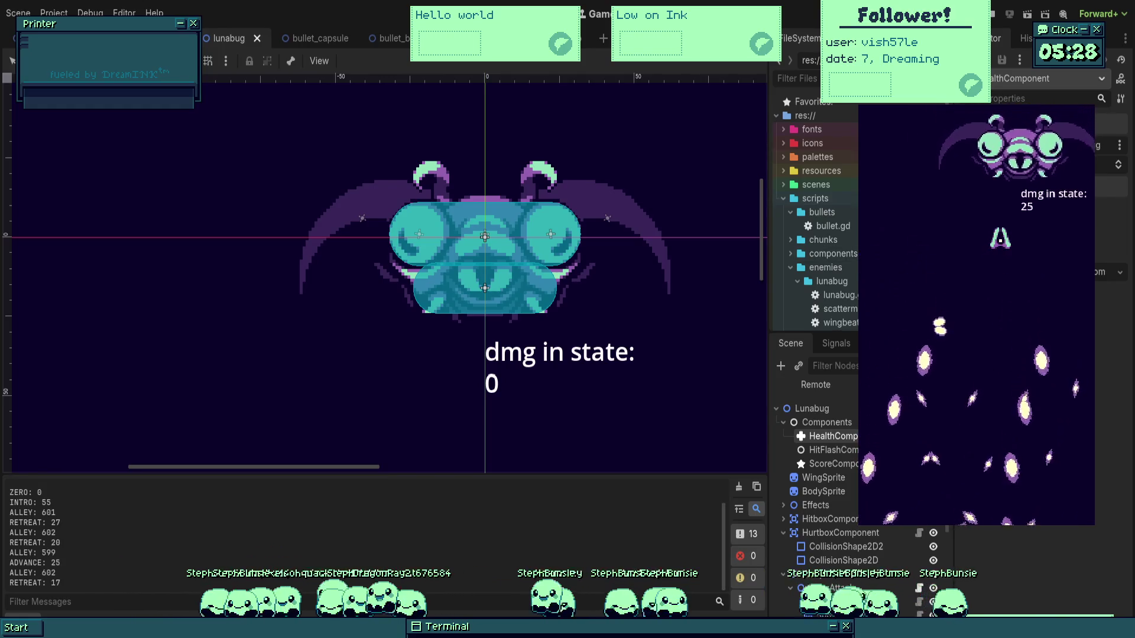
Relaunch the game twice to replay the Lunabug fight, then stop it.
key(F6)
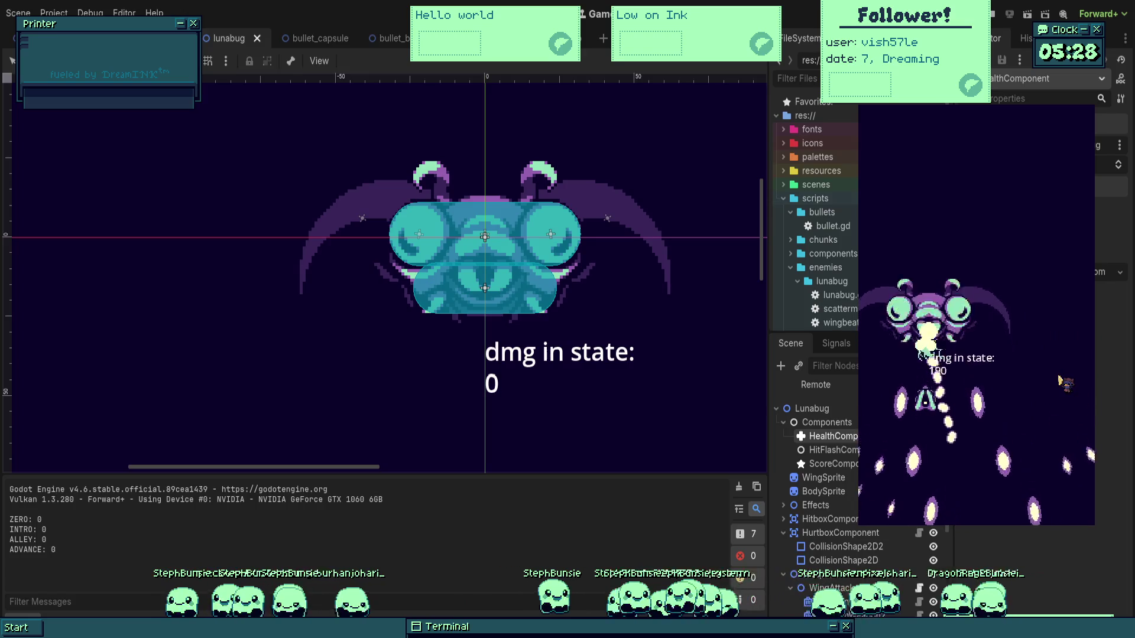
key(F5)
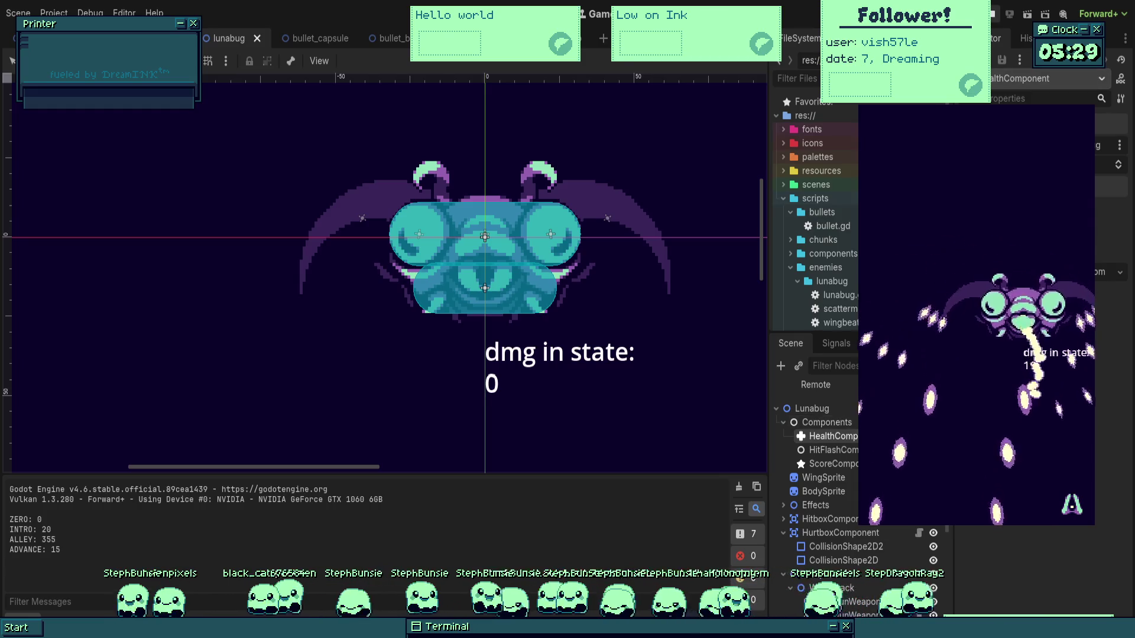
key(Escape)
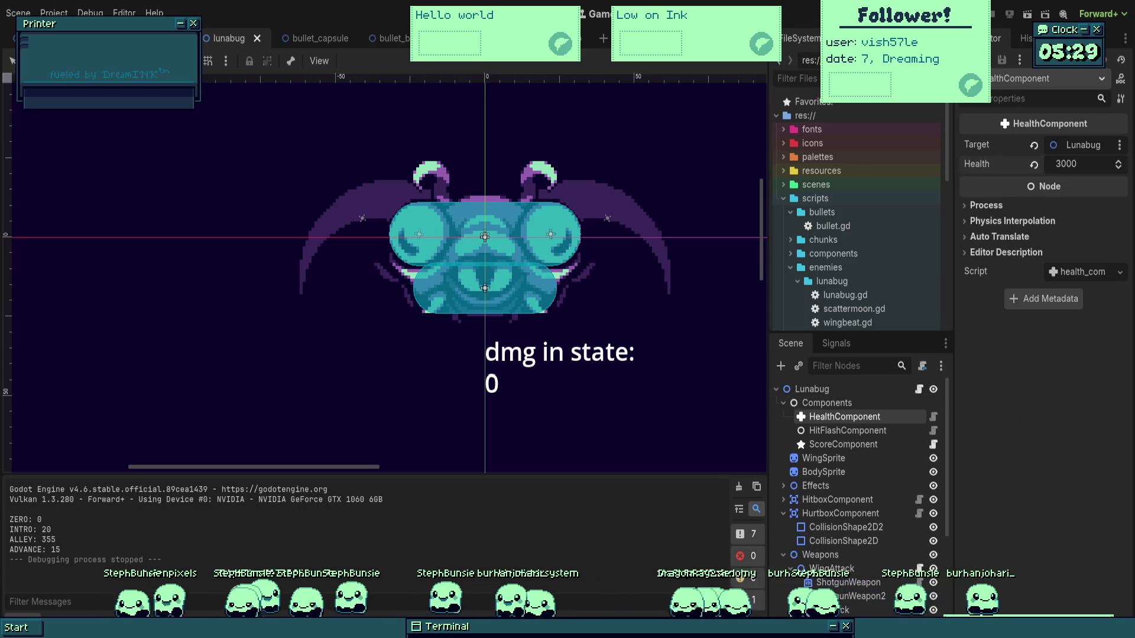
scroll(589, 204, down, 2)
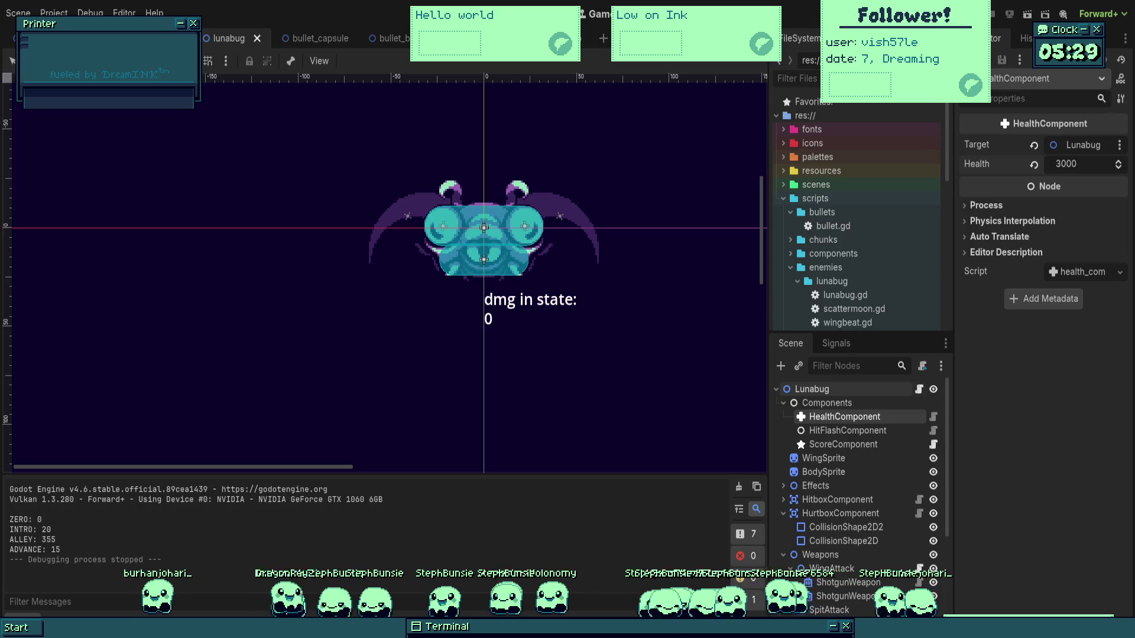
click(919, 389)
Add a line below the 600 threshold and rename state_damage_threshold to hard_damage_threshold.
scroll(312, 302, up, 5)
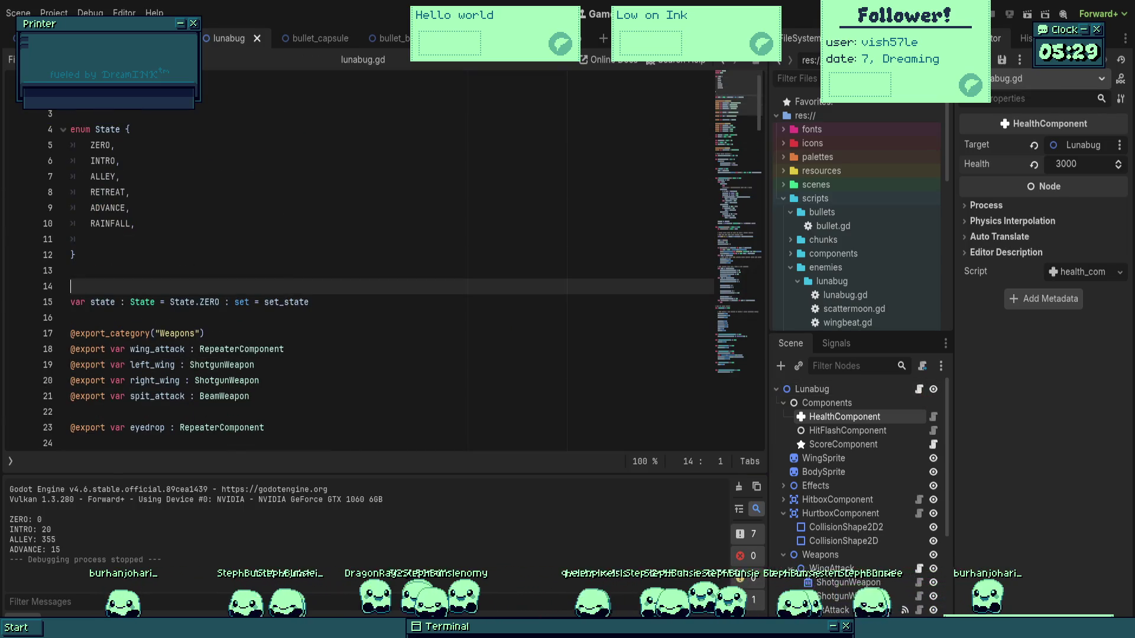
scroll(311, 302, down, 7)
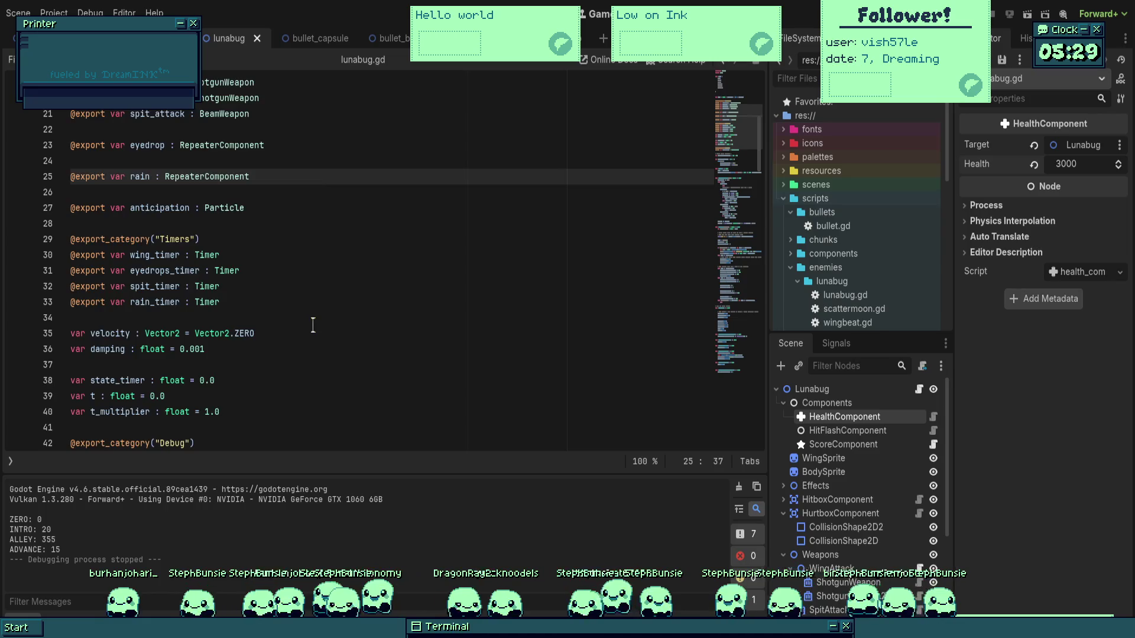
click(293, 371)
scroll(294, 371, down, 2)
key(Down)
click(305, 365)
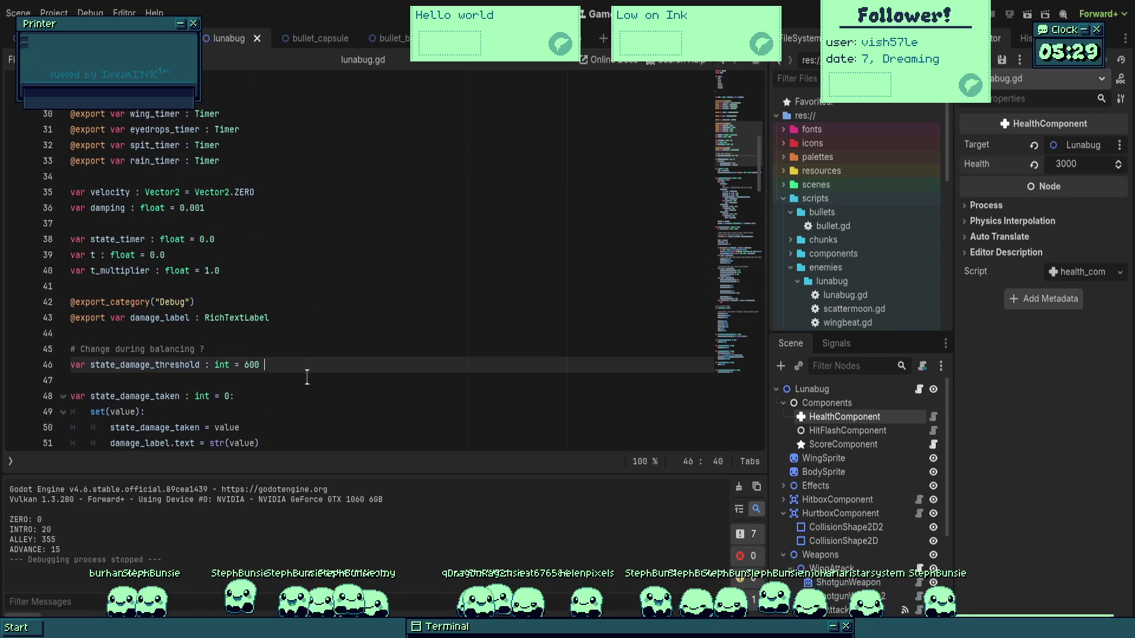
key(Return)
text(var)
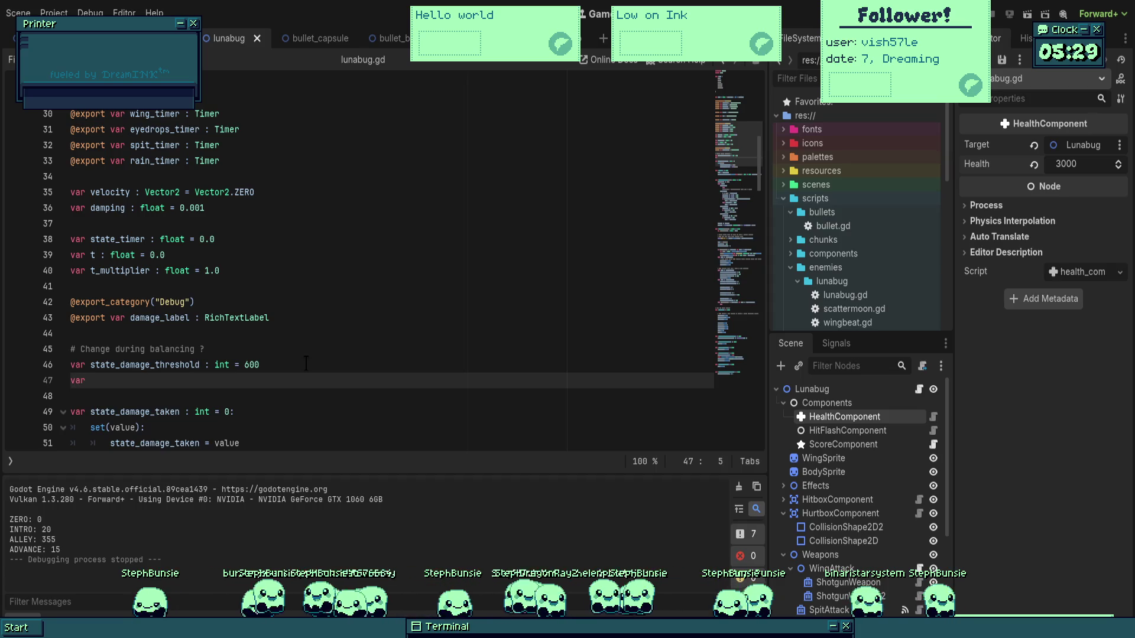
key(Up)
key(ctrl+Right)
key(ctrl+BackSpace)
text(h)
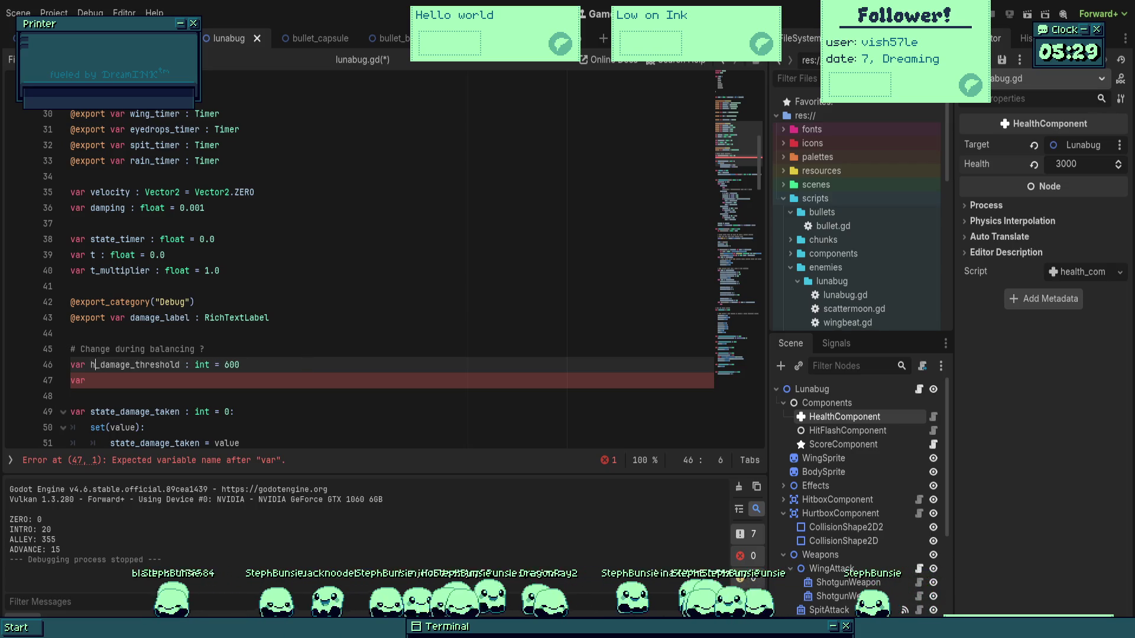
text(ard)
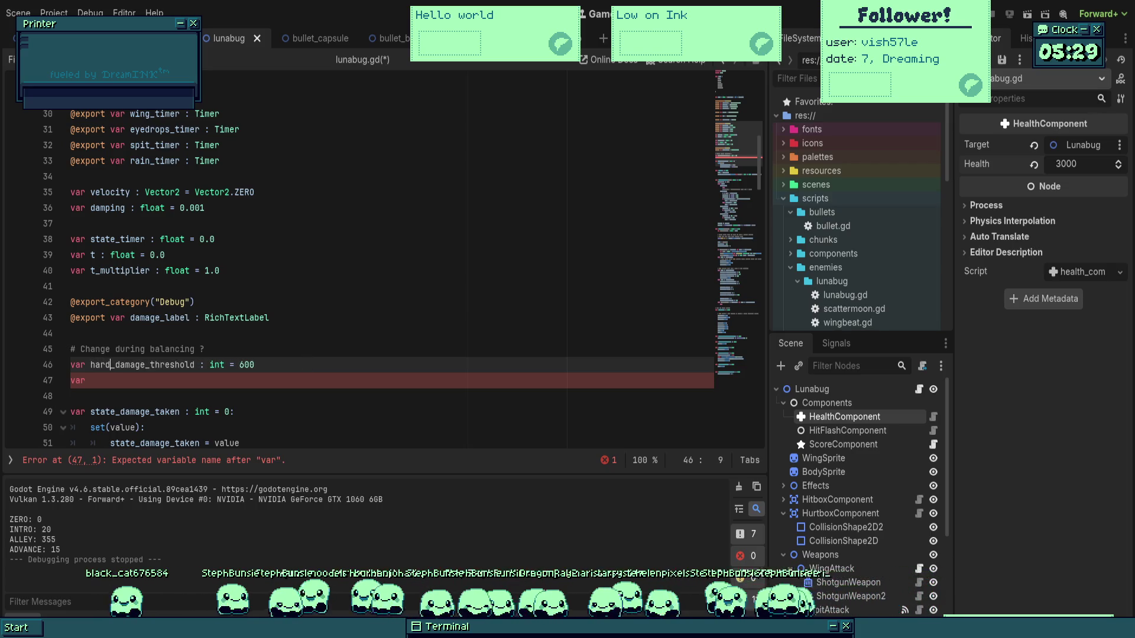
Declare normal_damage_threshold as an int of 400 and save the script.
key(Down)
key(Home)
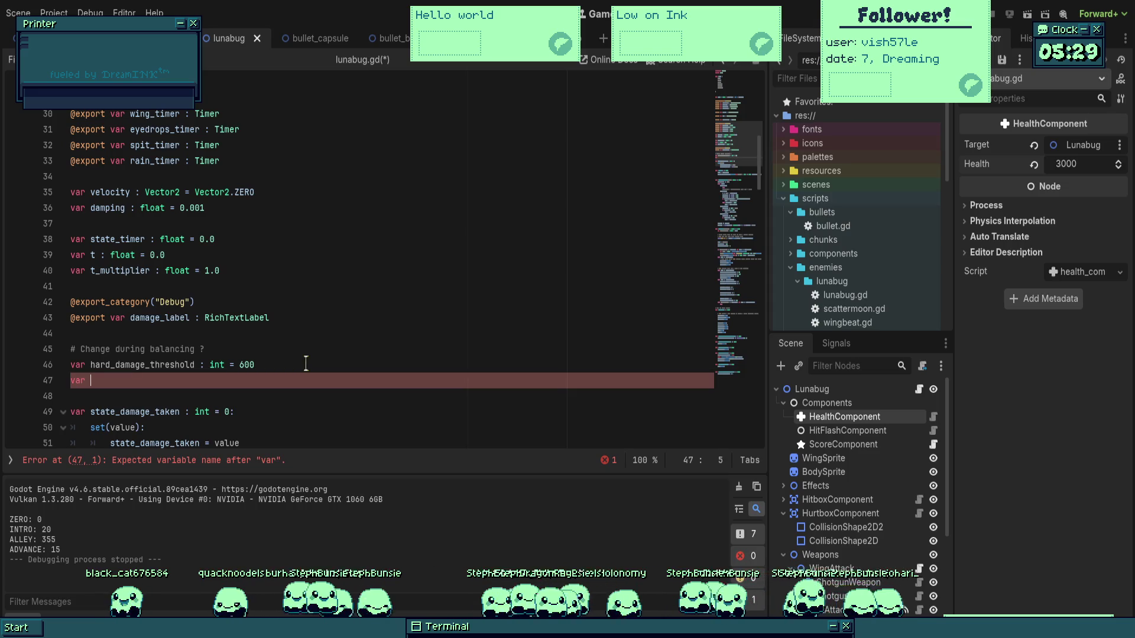
text(o)
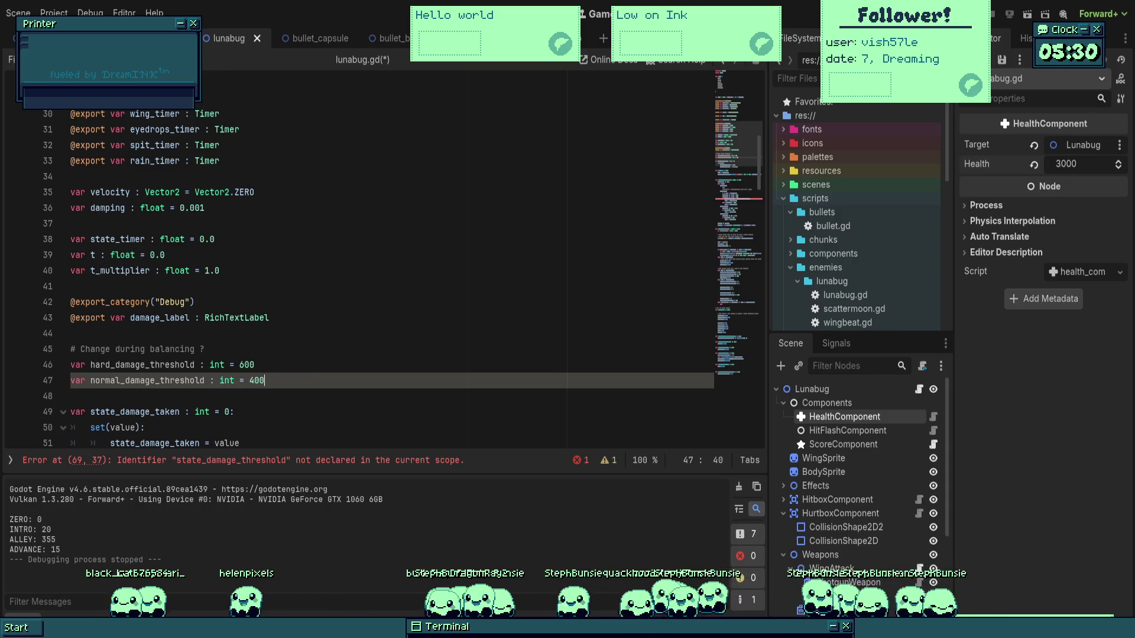
key(ctrl+s)
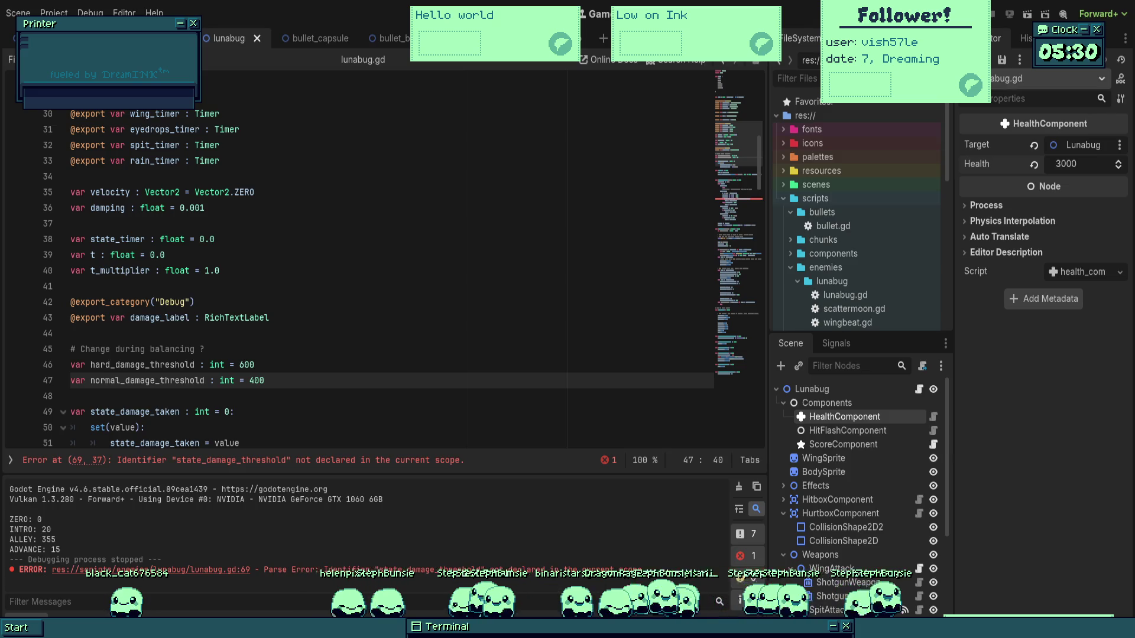
click(568, 304)
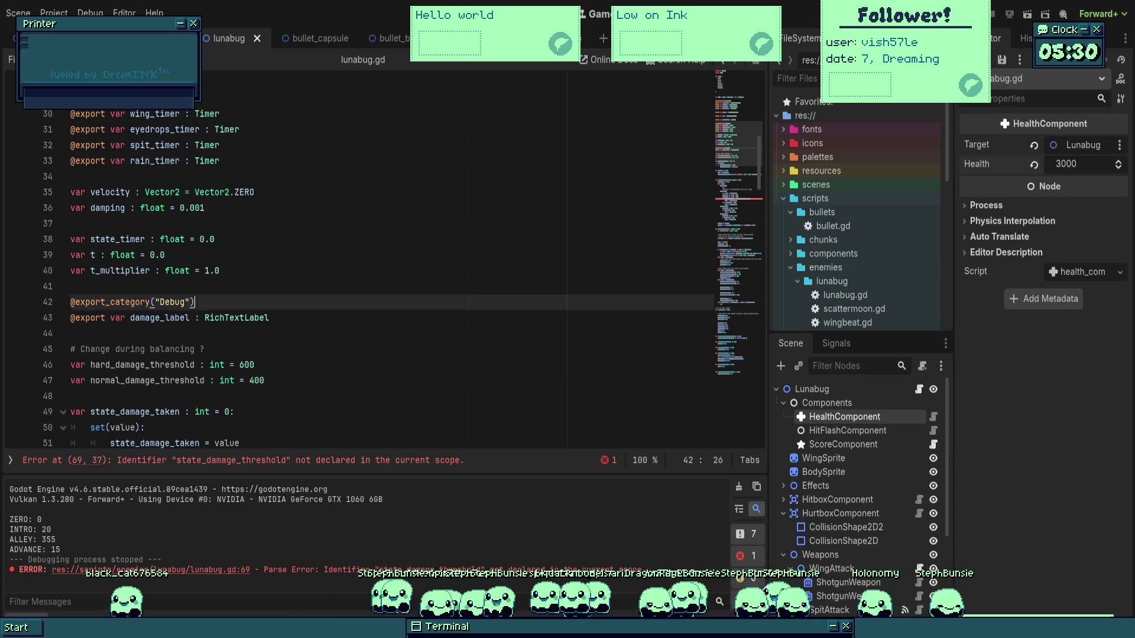
Replace the undeclared state_damage_threshold on line 69 with hard_damage_threshold.
click(444, 396)
scroll(443, 395, down, 2)
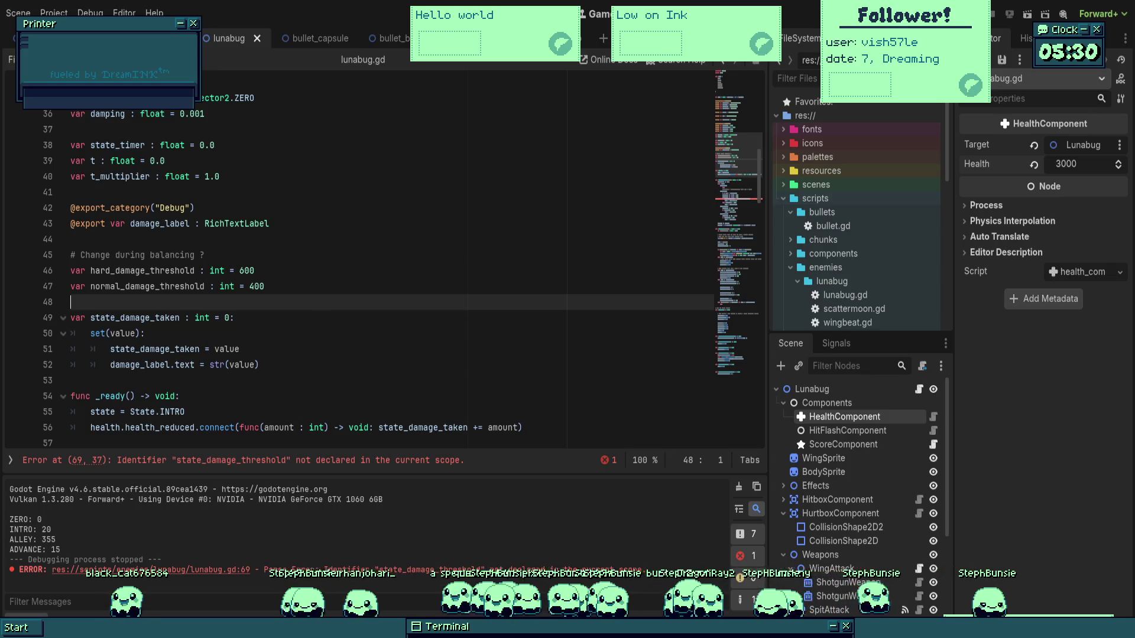
click(284, 333)
click(180, 270)
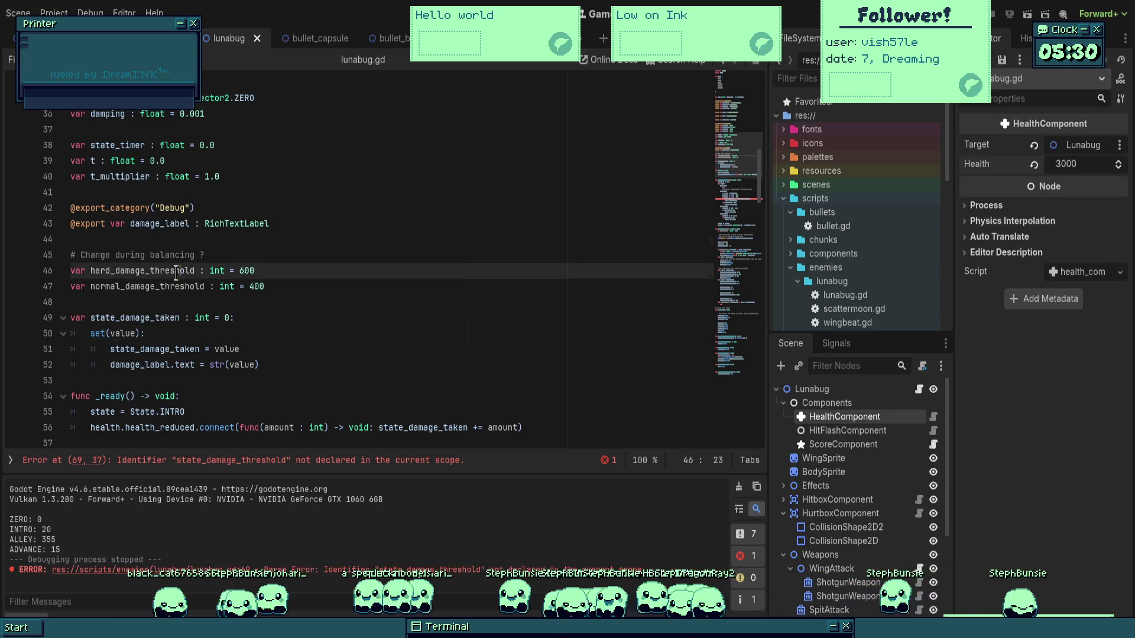
scroll(200, 293, down, 6)
click(183, 350)
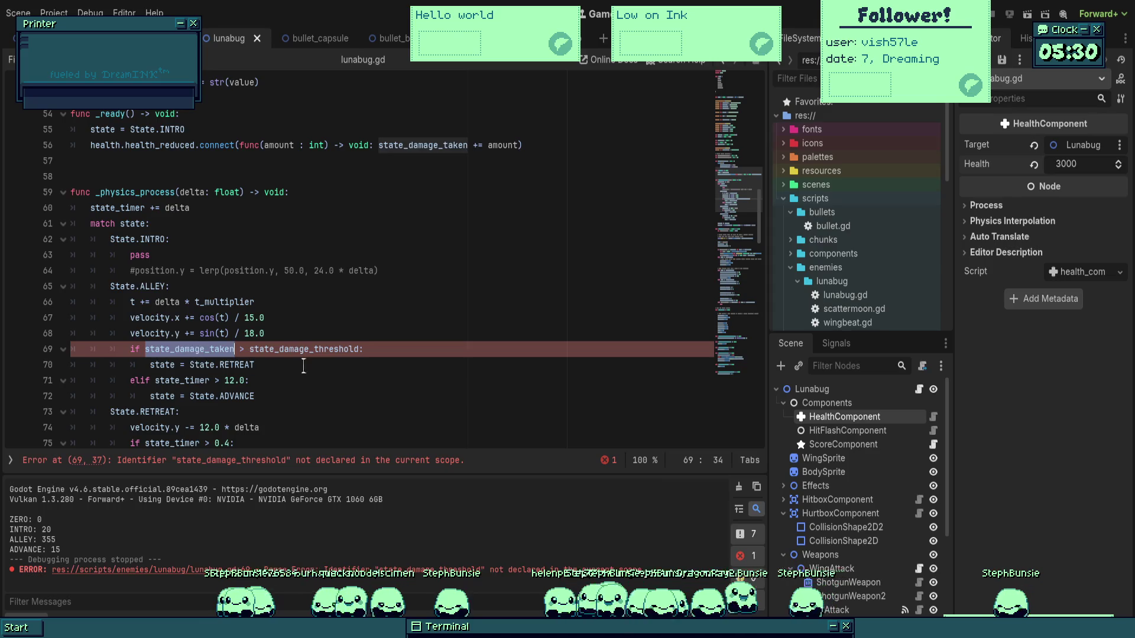
double_click(317, 349)
text(hard_dam)
key(Return)
Duplicate the retreat check on lines 69–70 directly below itself.
scroll(312, 386, down, 3)
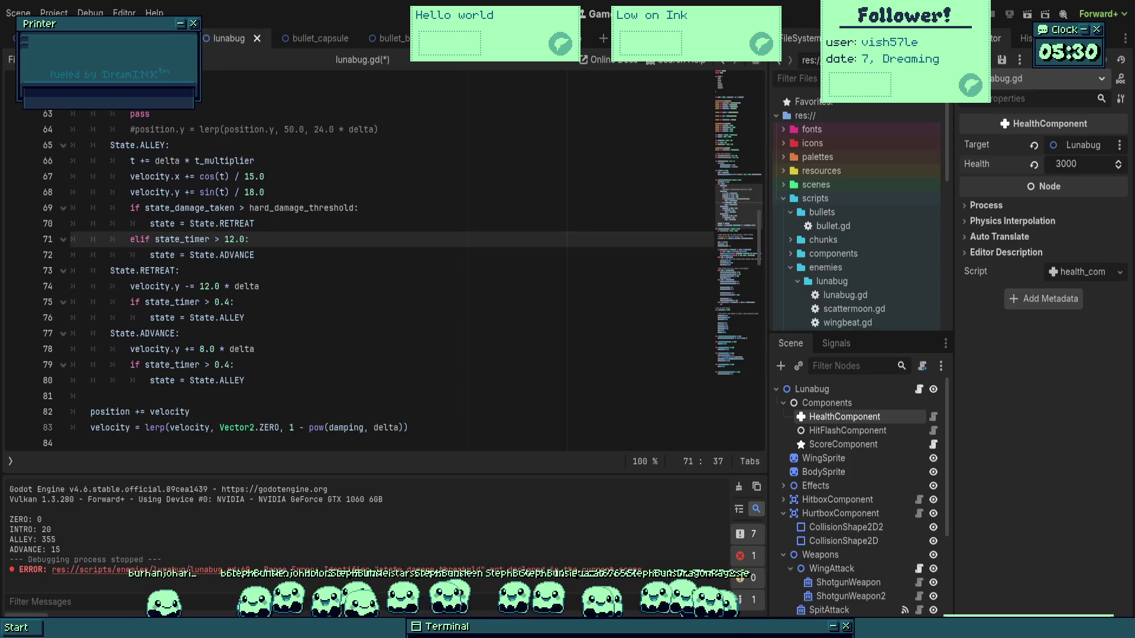
drag(273, 224, 133, 208)
key(ctrl+c)
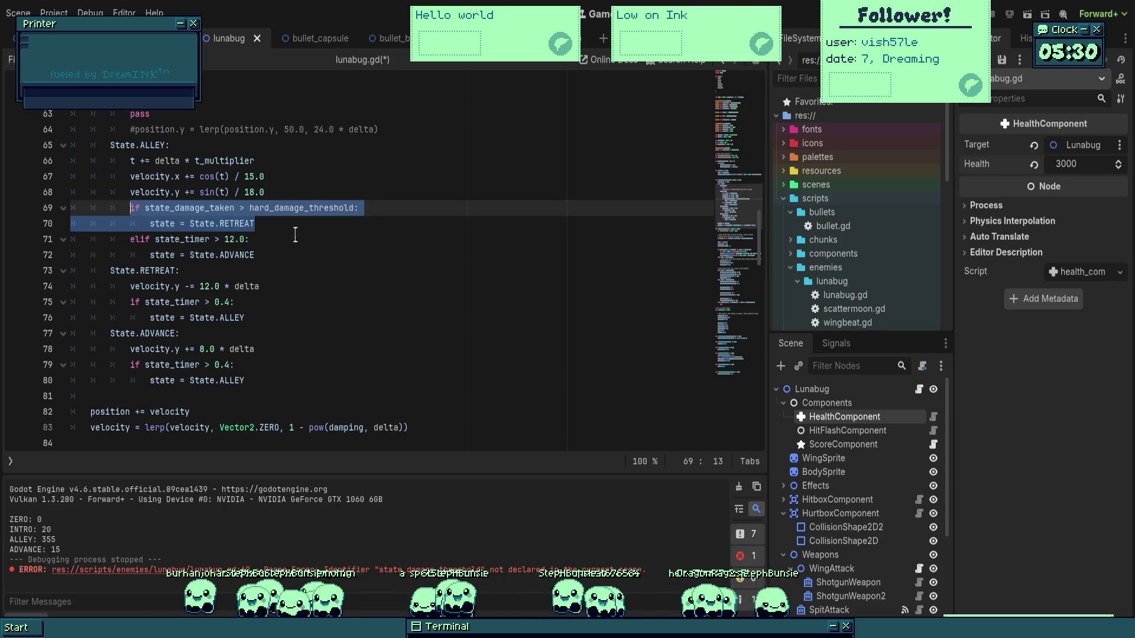
key(Right)
key(Return)
key(ctrl+v)
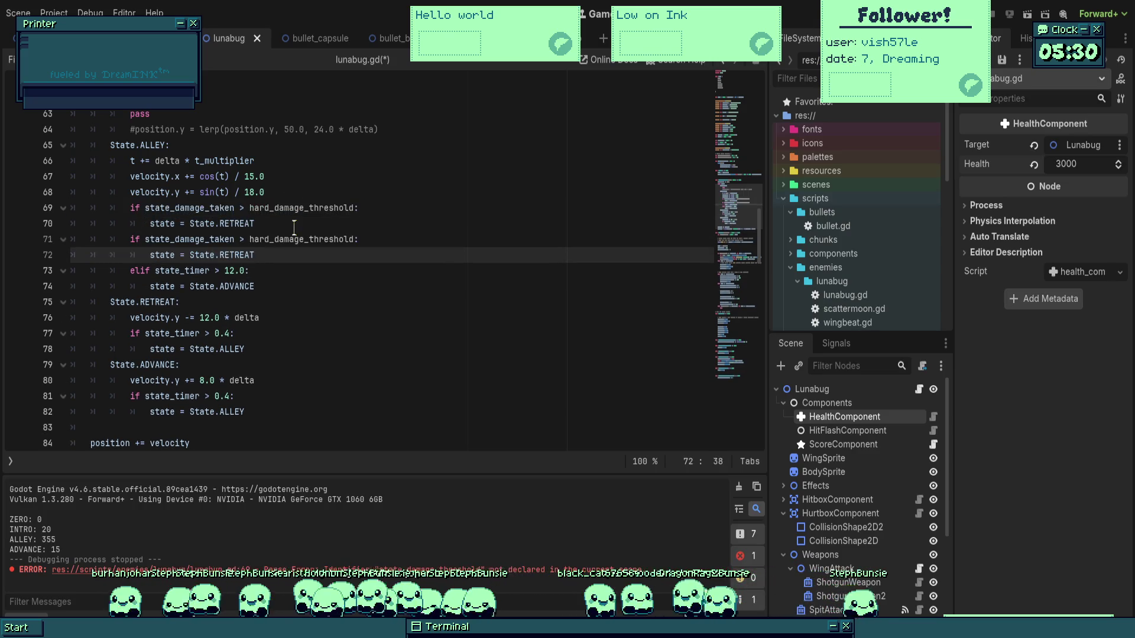
Turn the copy into an elif comparing state_damage_taken against normal_damage_threshold.
click(179, 240)
text(el)
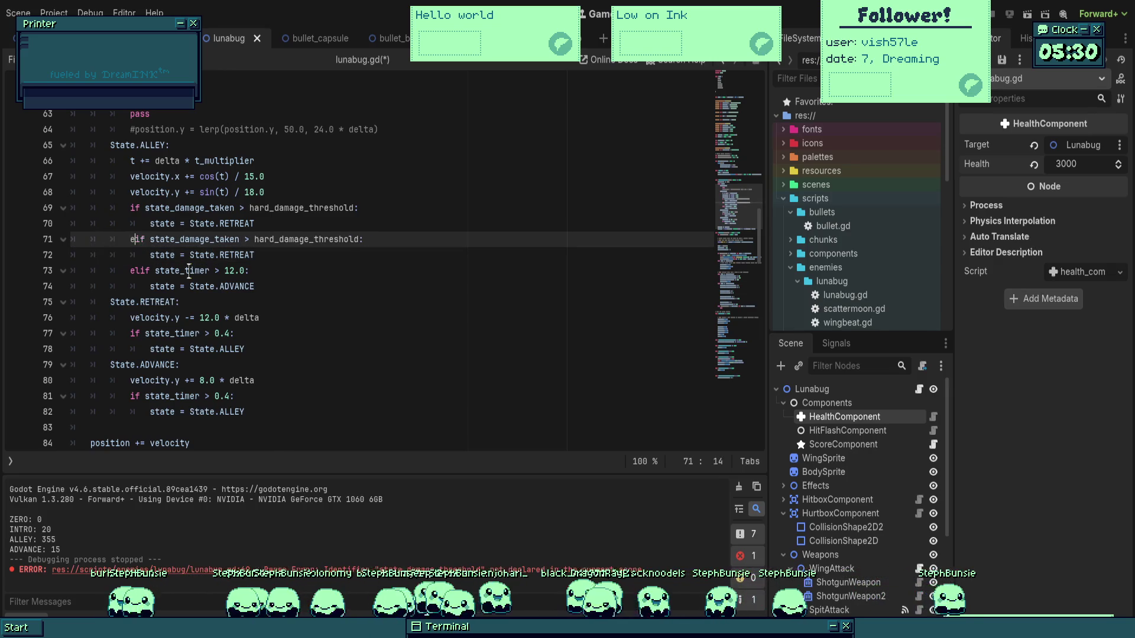
text(i)
click(295, 177)
double_click(293, 239)
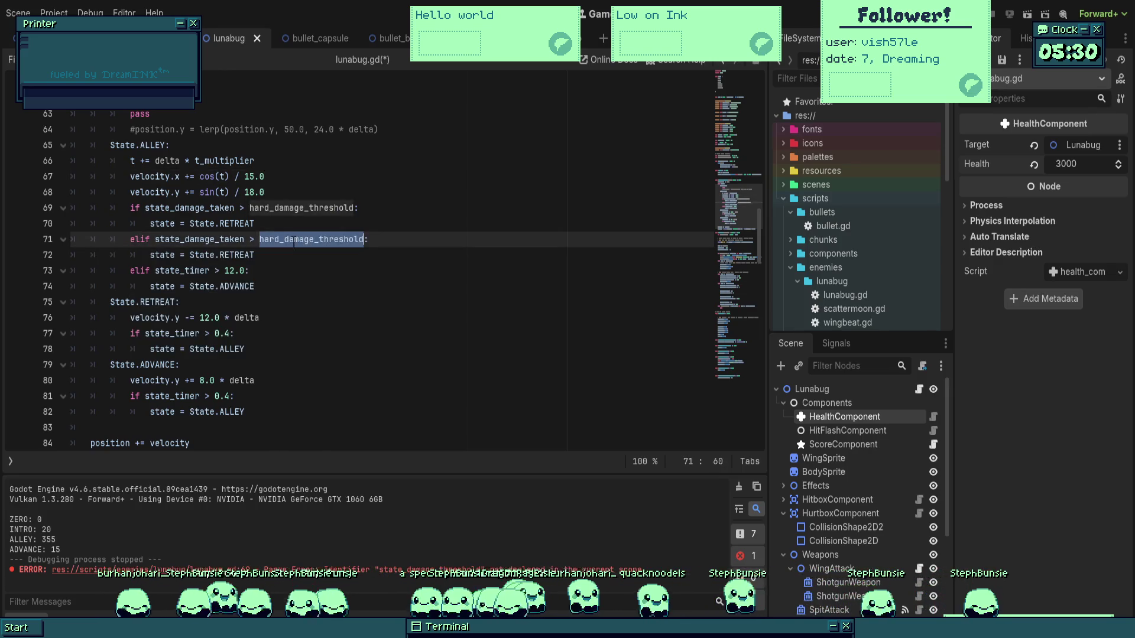
key(BackSpace)
text(norm)
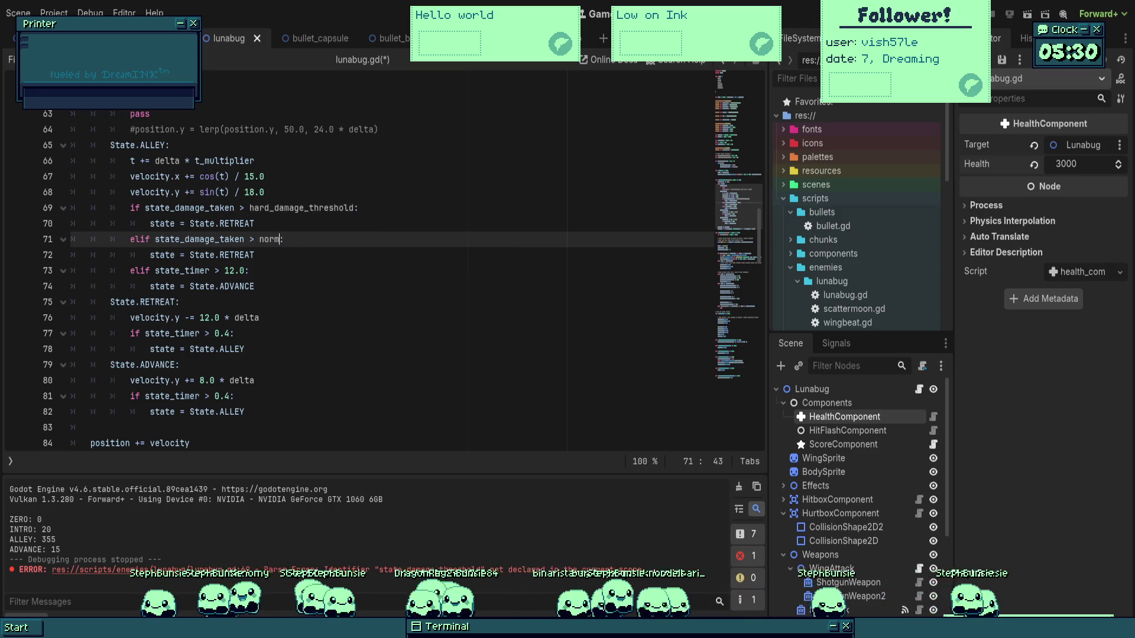
key(Return)
double_click(286, 255)
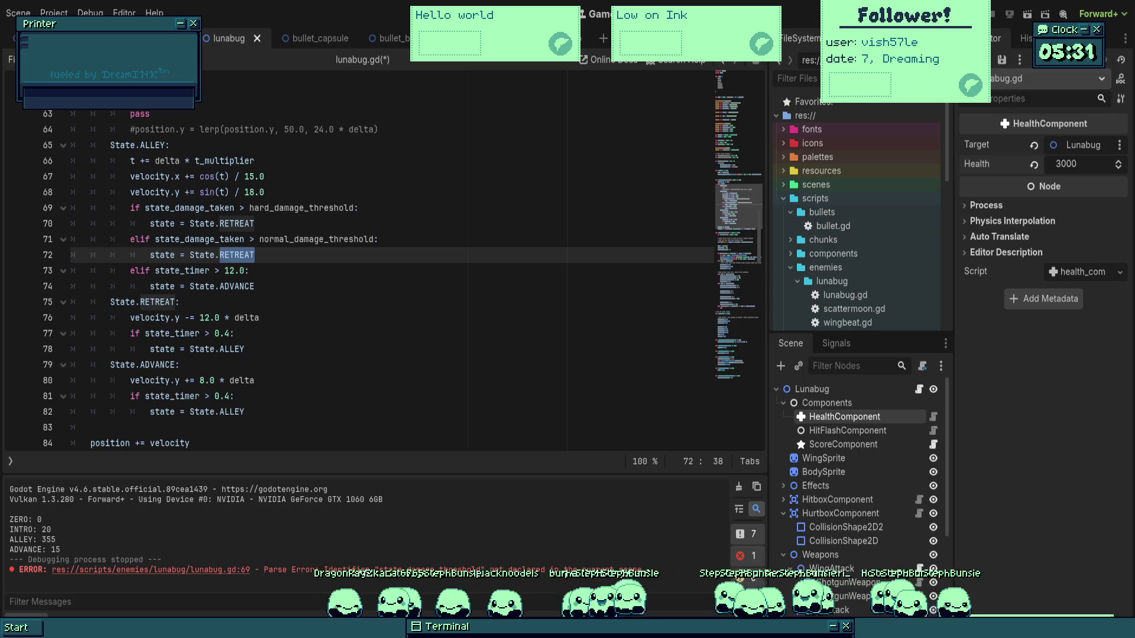
click(404, 270)
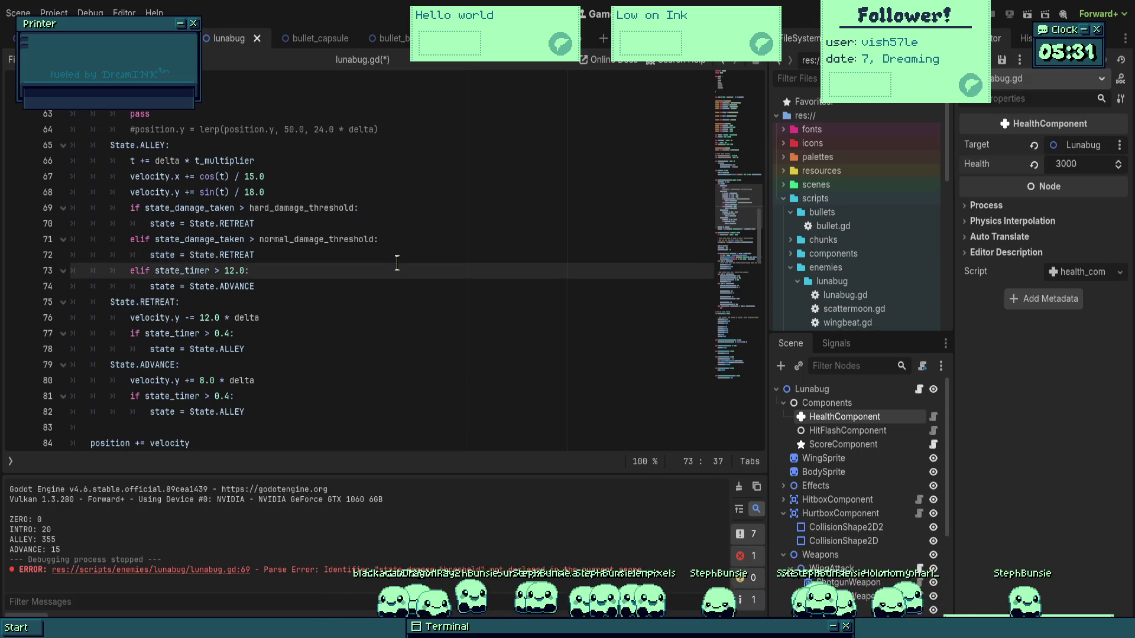
click(402, 255)
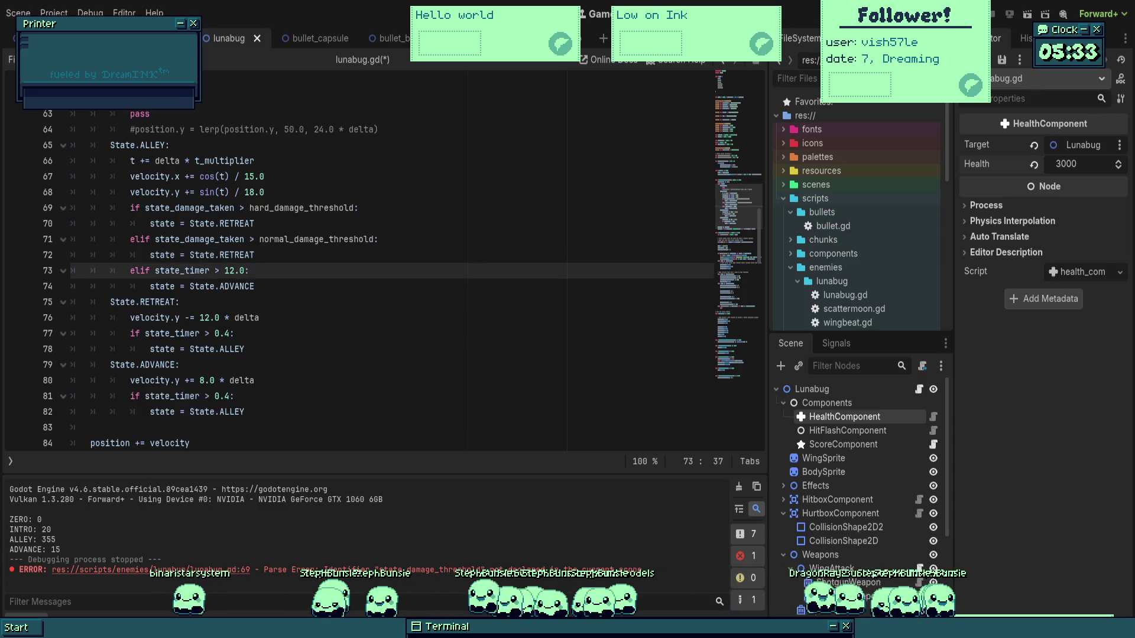
Scroll up to the State enum and place the caret on its RETREAT entry.
key(Up)
key(Down)
key(Down)
key(Up)
scroll(309, 256, up, 5)
scroll(310, 257, up, 15)
click(274, 223)
click(216, 190)
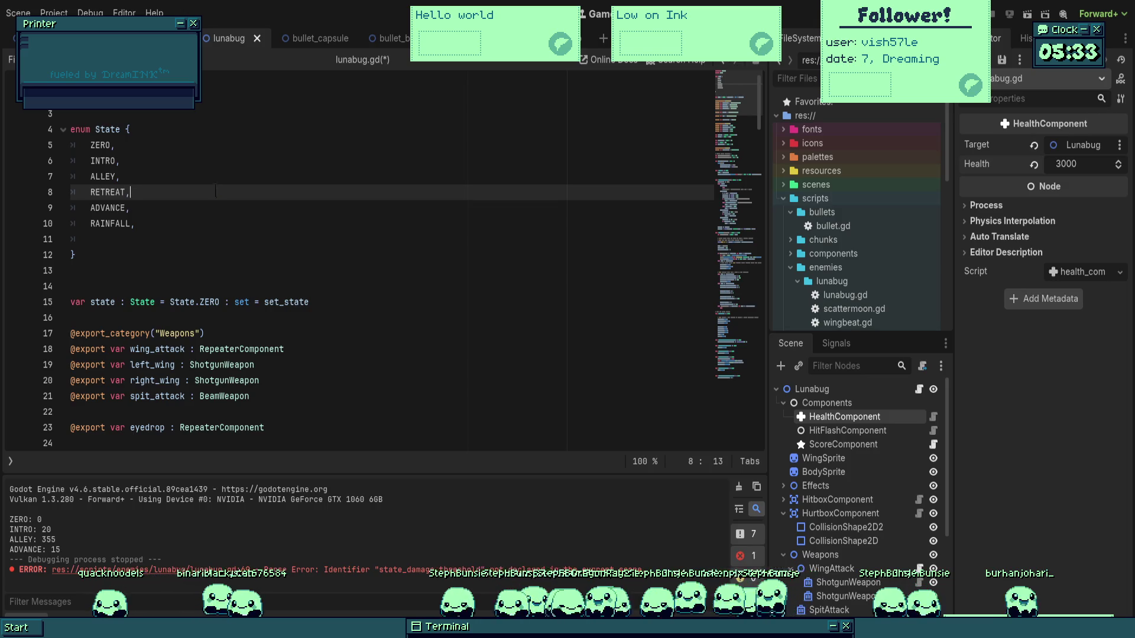
Add 'RETREAT_HARD,' on a new line after ALLEY in the State enum and save.
key(Up)
key(Return)
text(RETREAT)
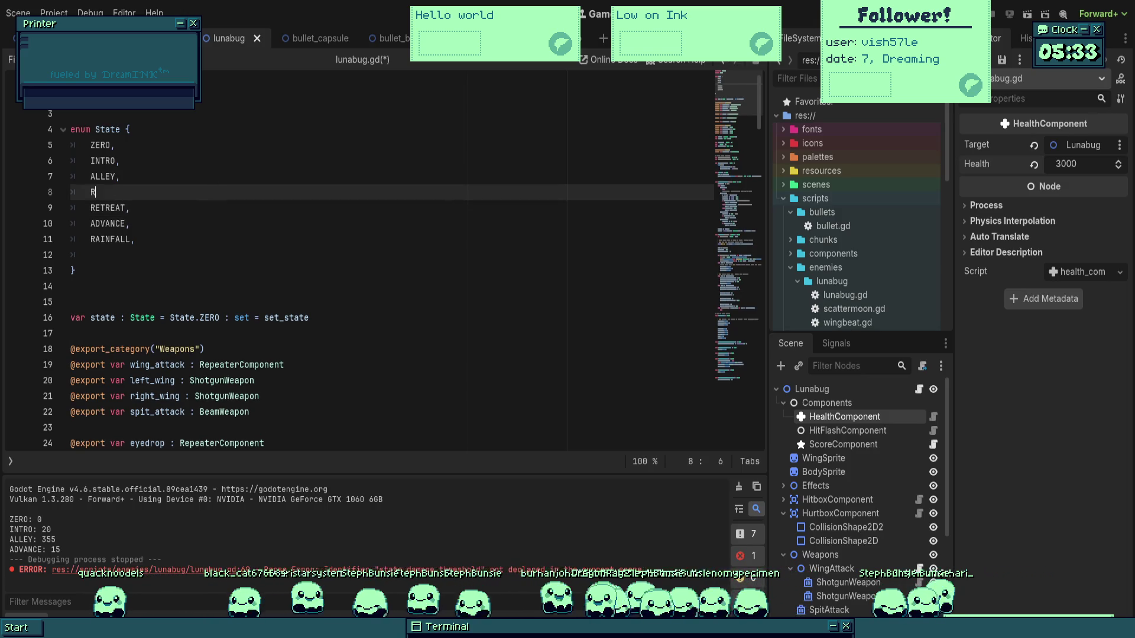
text(_)
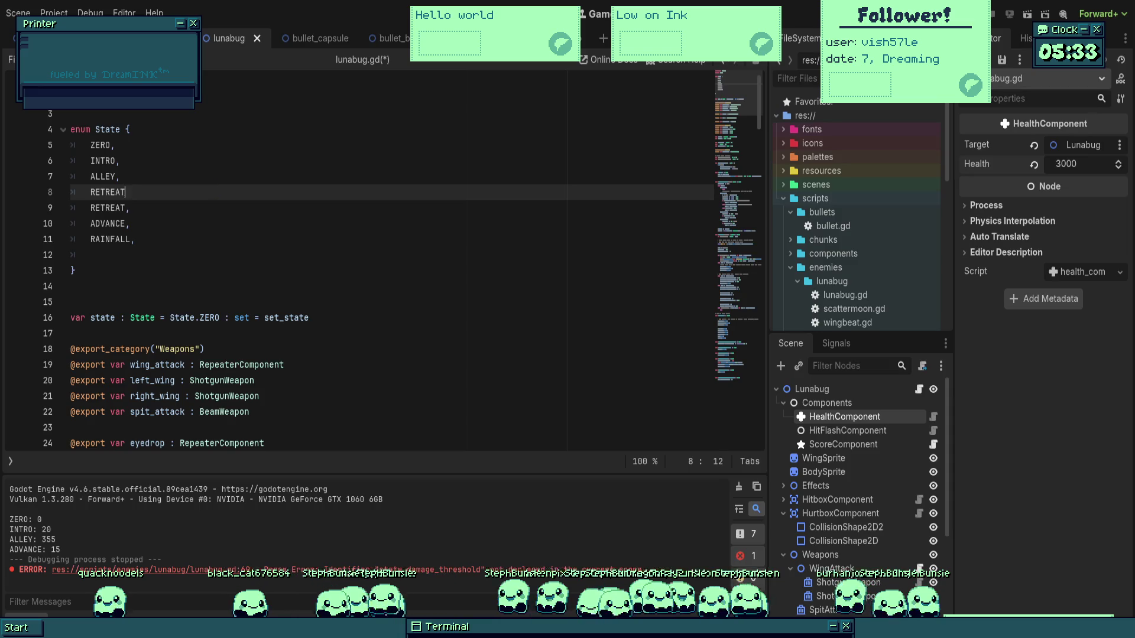
text(HARD,)
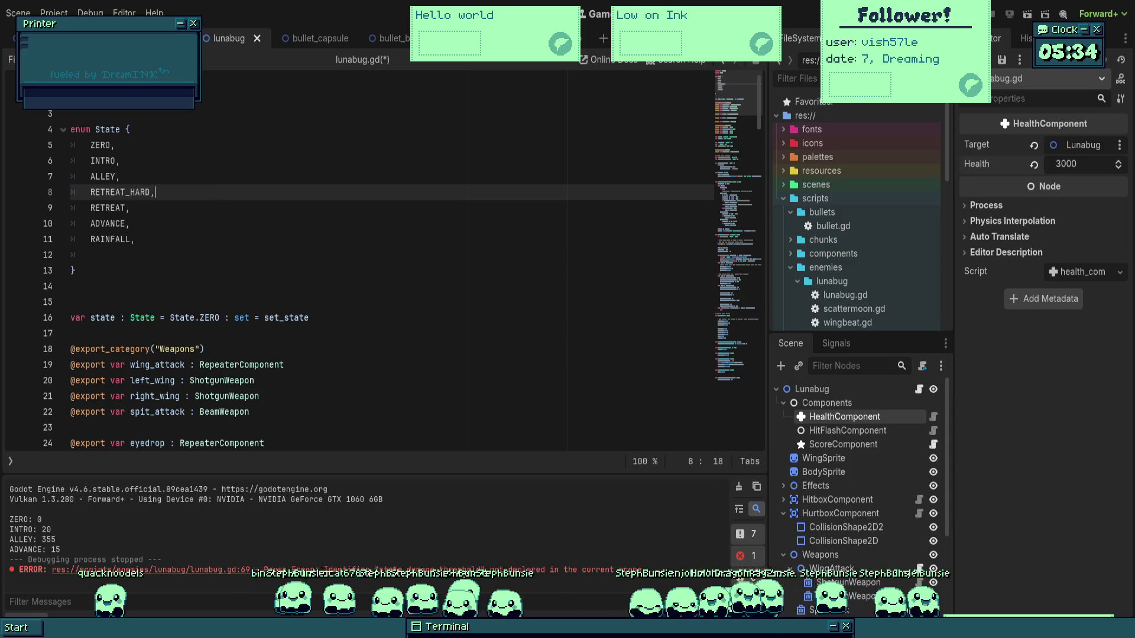
click(221, 255)
key(ctrl+s)
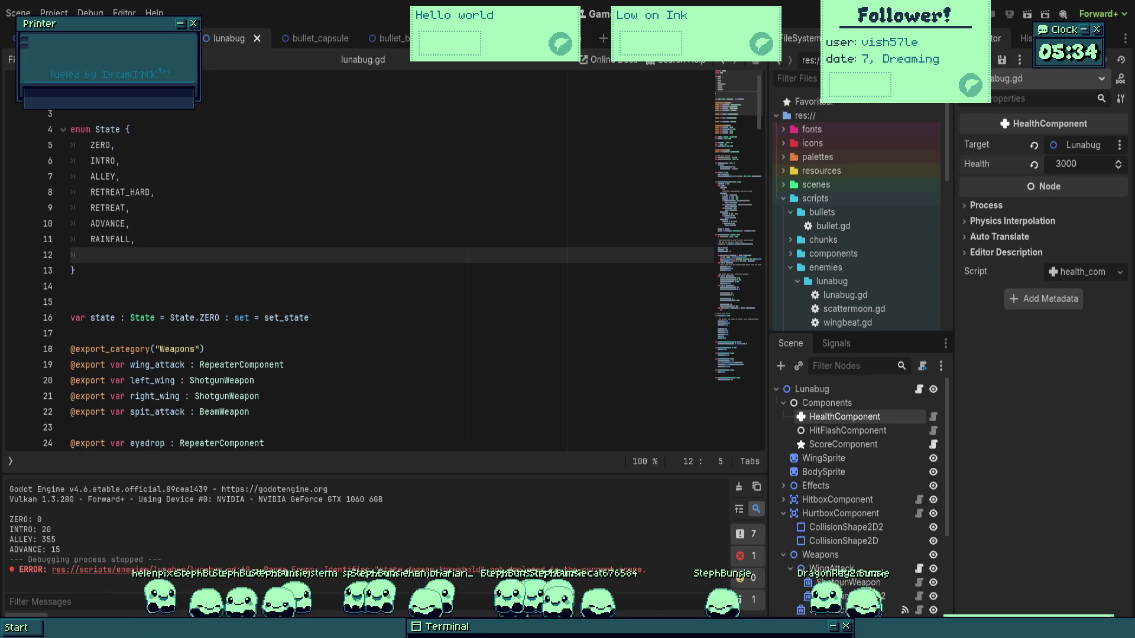
scroll(403, 274, down, 15)
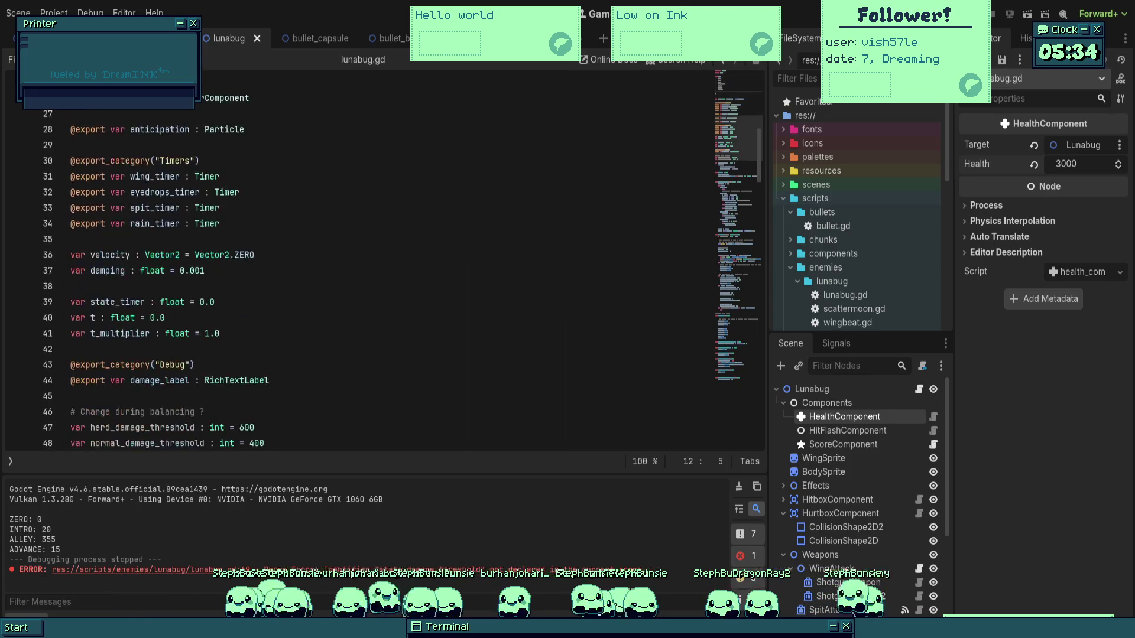
Change line 71's hard-damage assignment from State.RETREAT to State.RETREAT_HARD.
scroll(403, 274, down, 5)
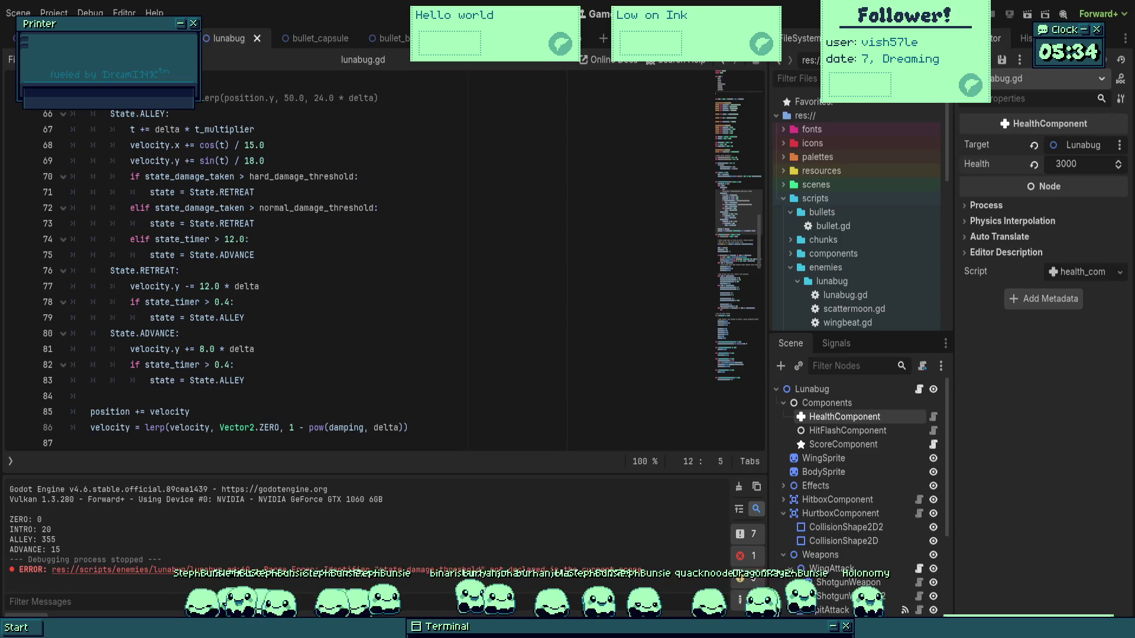
click(268, 191)
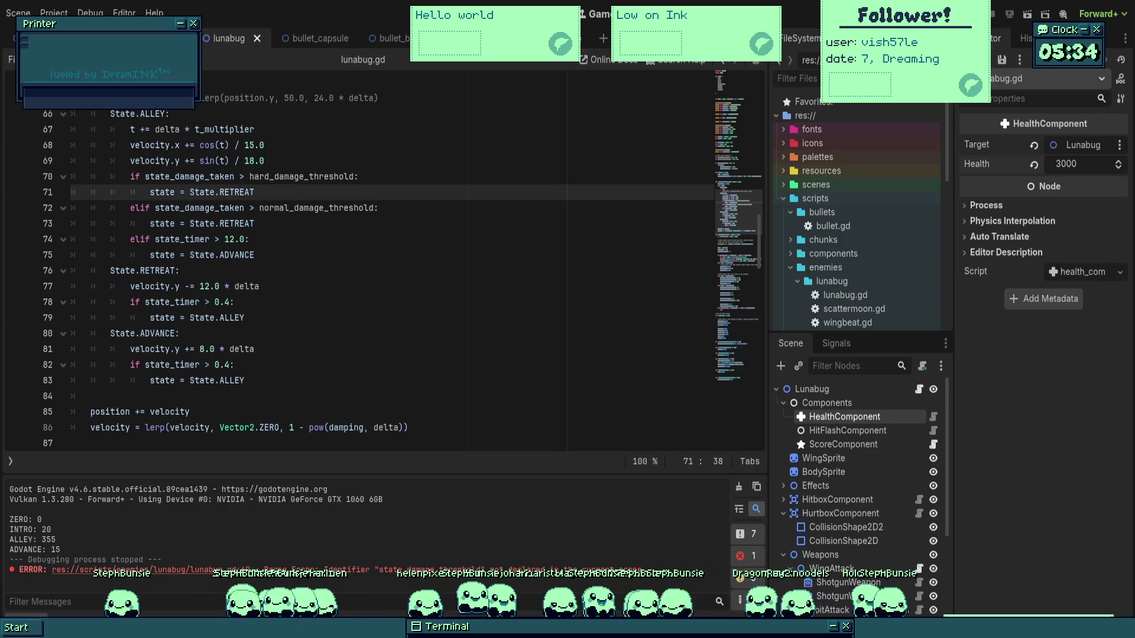
text(+)
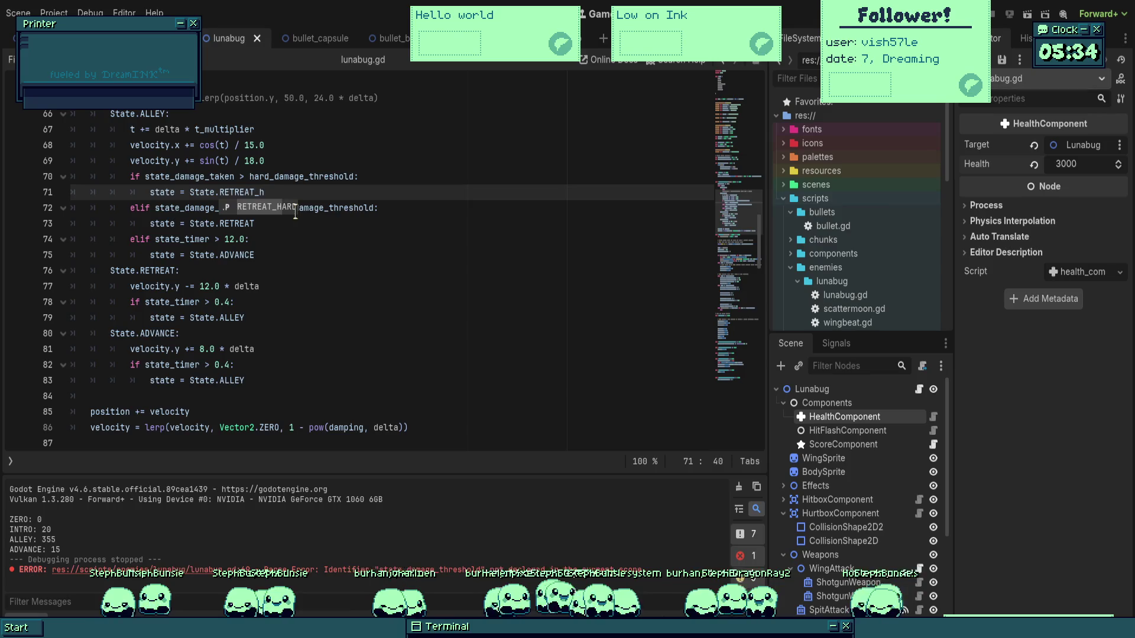
key(Return)
click(306, 225)
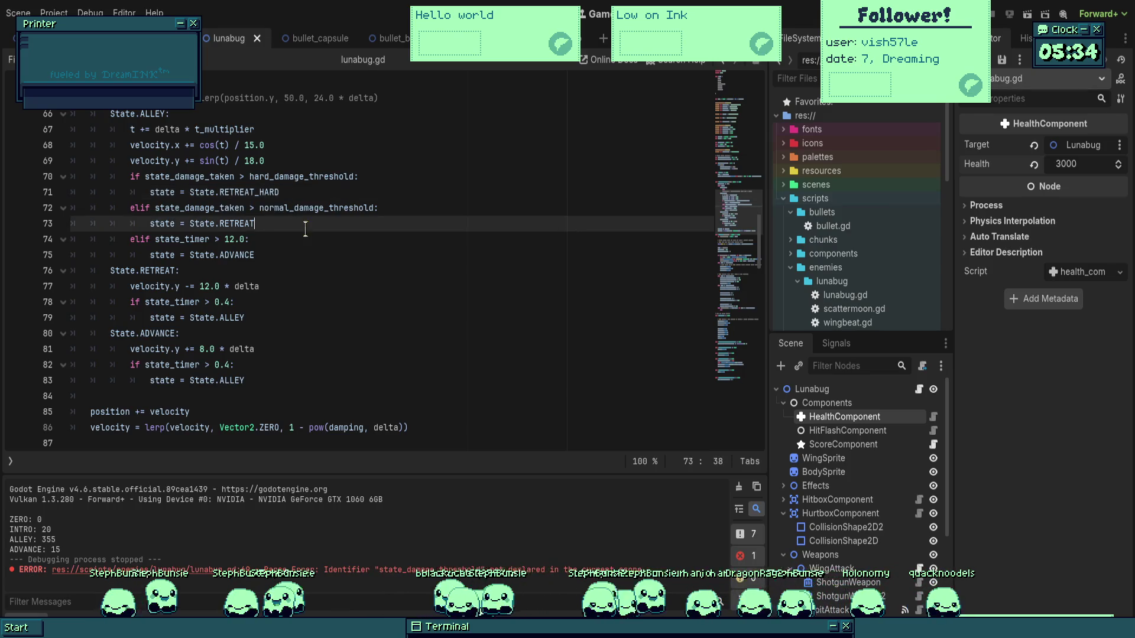
scroll(306, 247, down, 2)
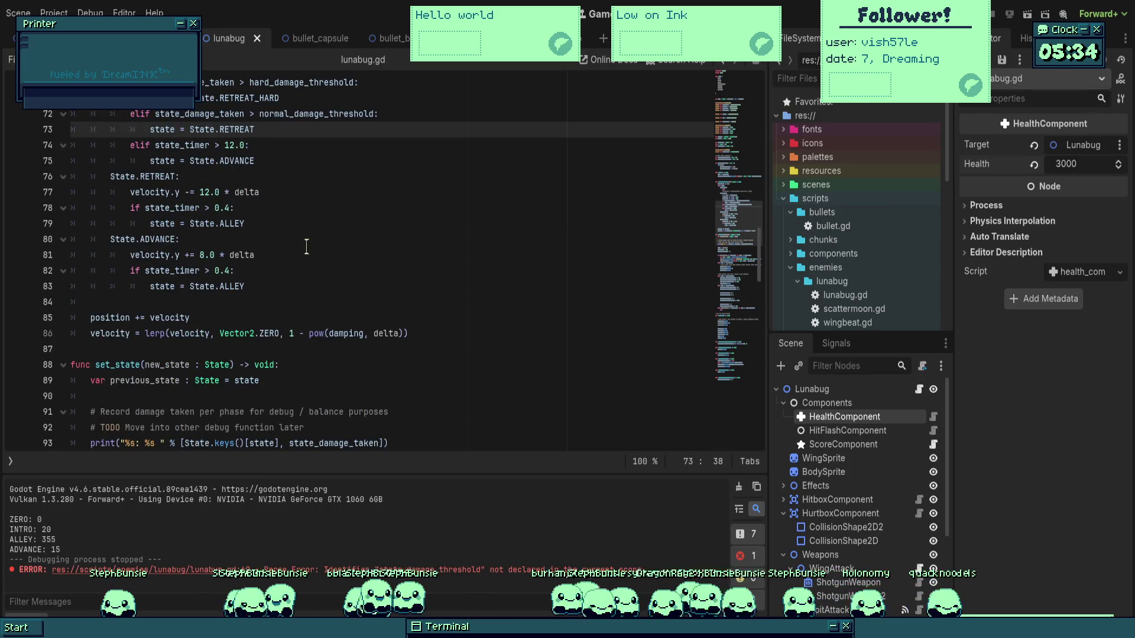
scroll(306, 247, down, 3)
scroll(306, 247, down, 4)
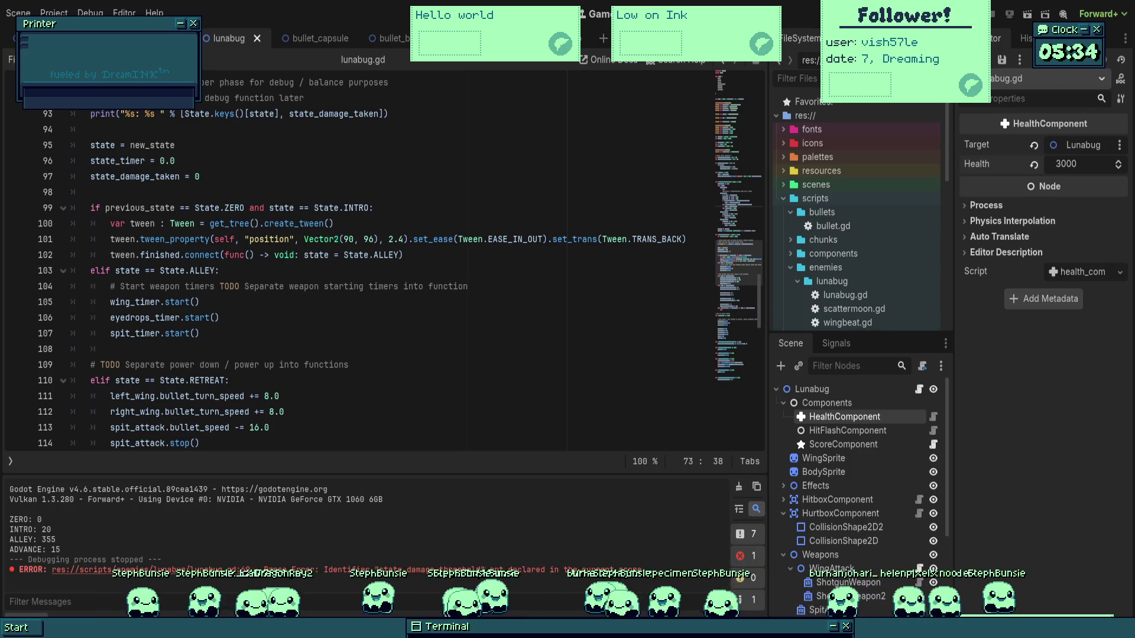
Rename set_state's State.RETREAT branch condition to State.RETREAT_HARD.
click(349, 271)
scroll(349, 274, down, 1)
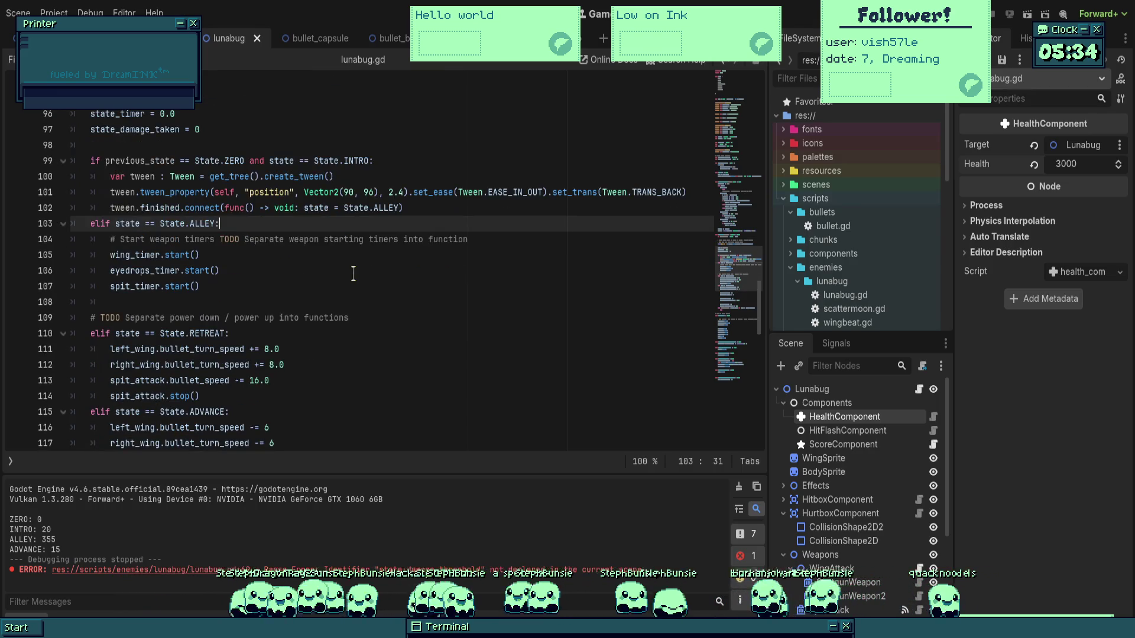
scroll(357, 278, down, 2)
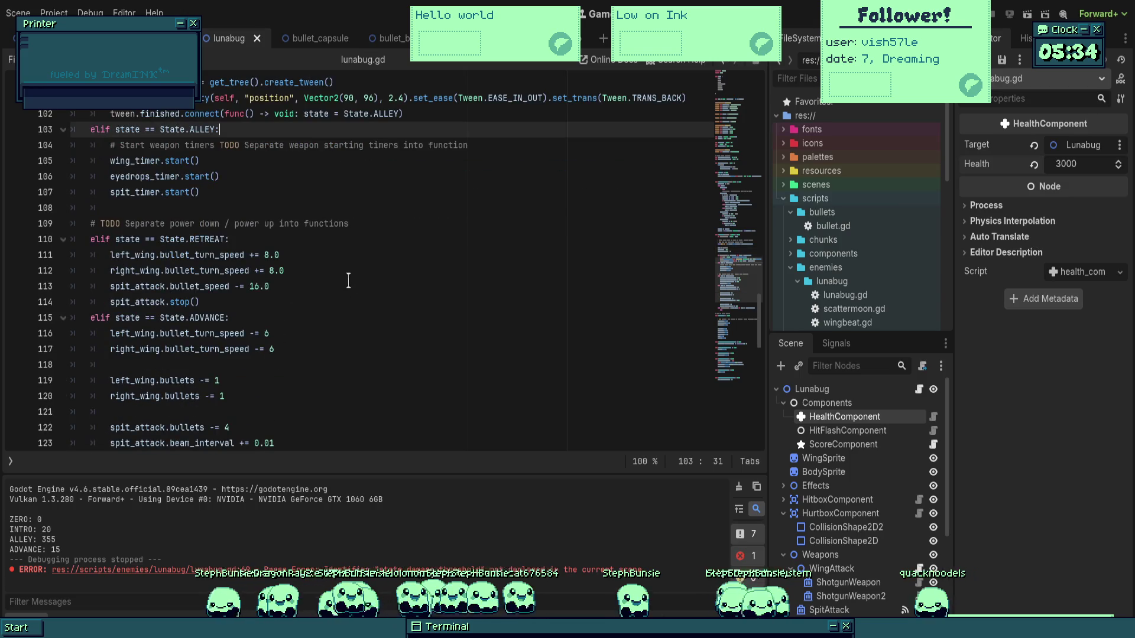
click(219, 255)
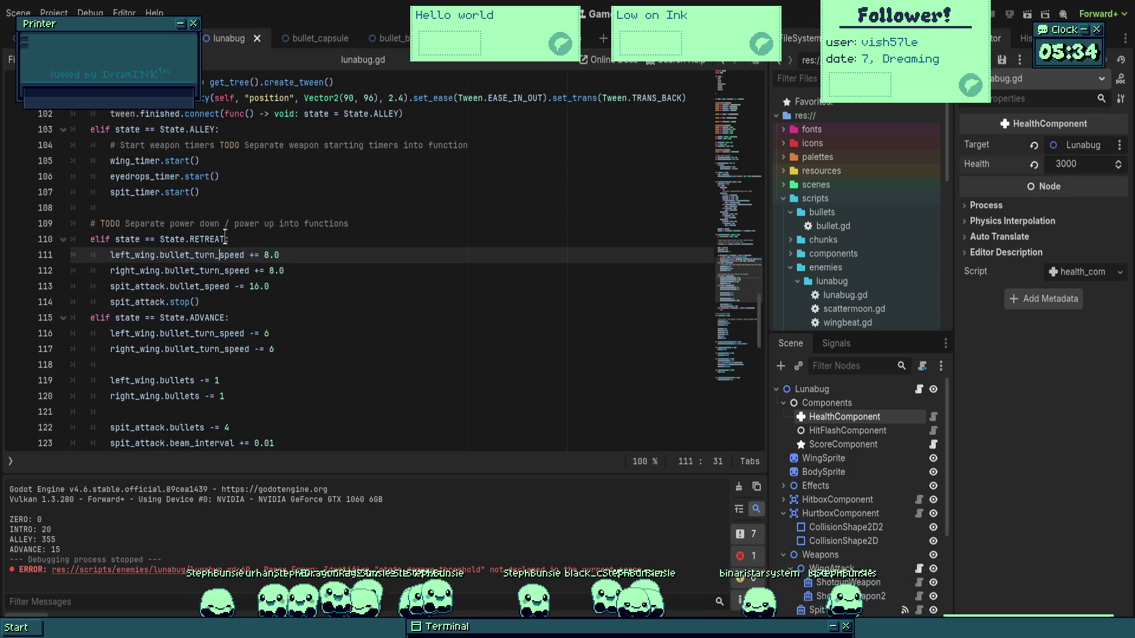
click(279, 223)
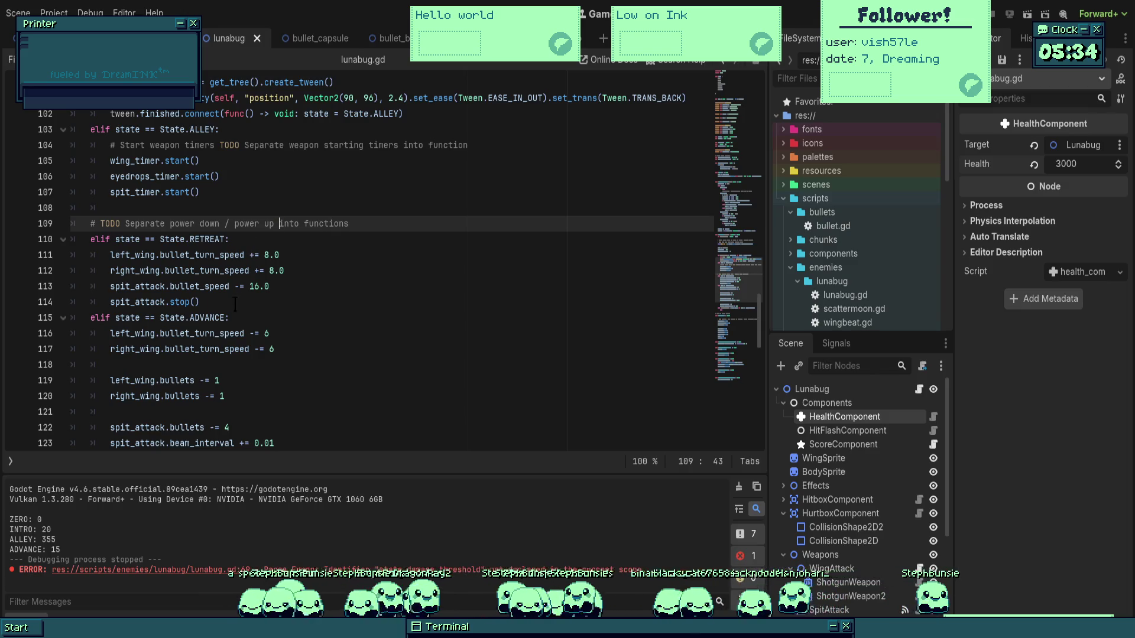
click(226, 239)
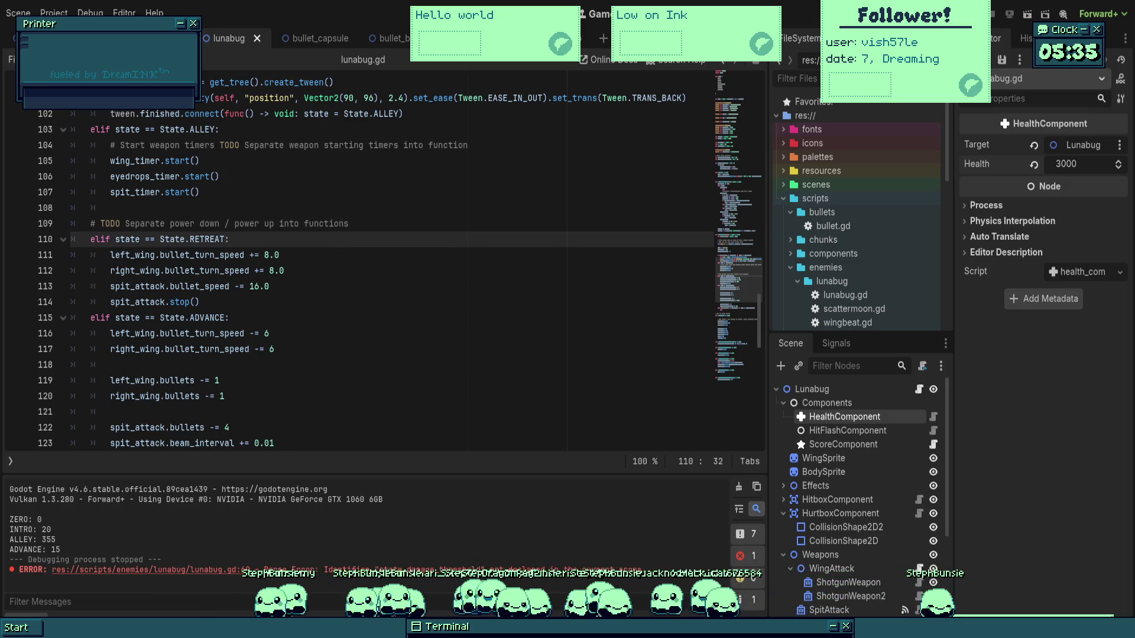
text(_HARD)
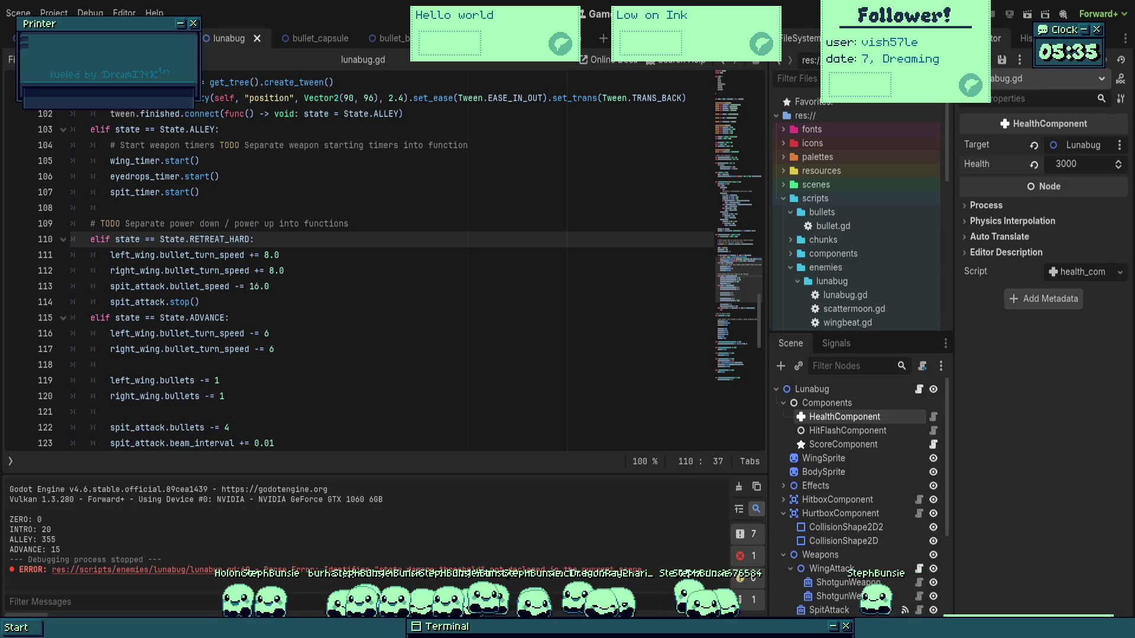
Paste a copy of lines 110–114 above, revert the first copy to State.RETREAT, and save.
drag(229, 302, 90, 239)
key(ctrl+c)
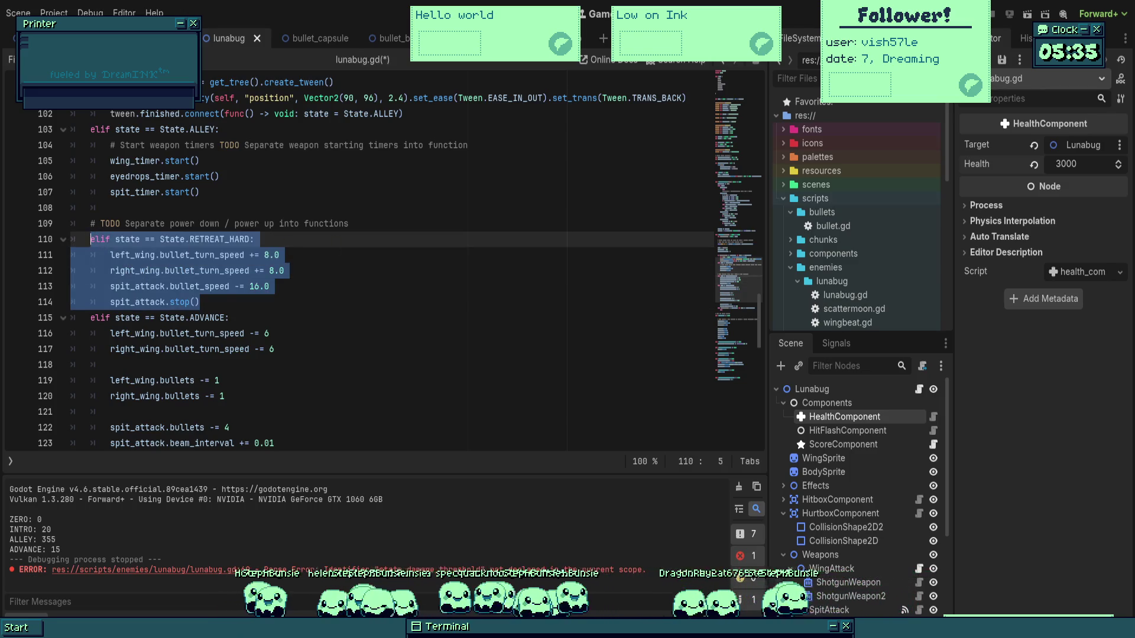
click(380, 223)
key(Return)
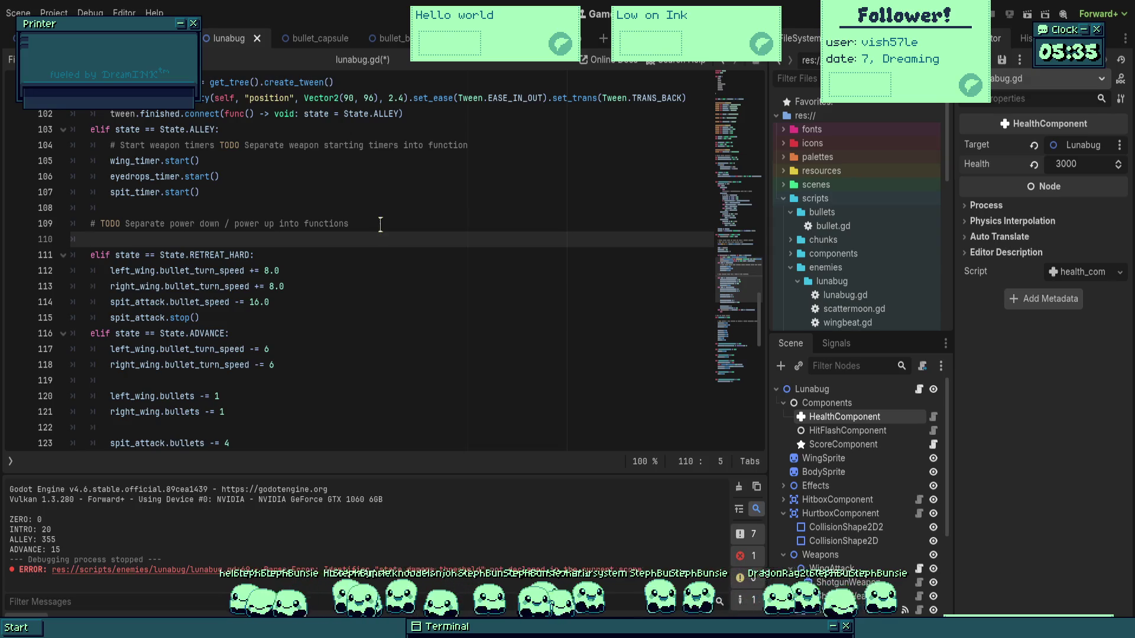
key(ctrl+v)
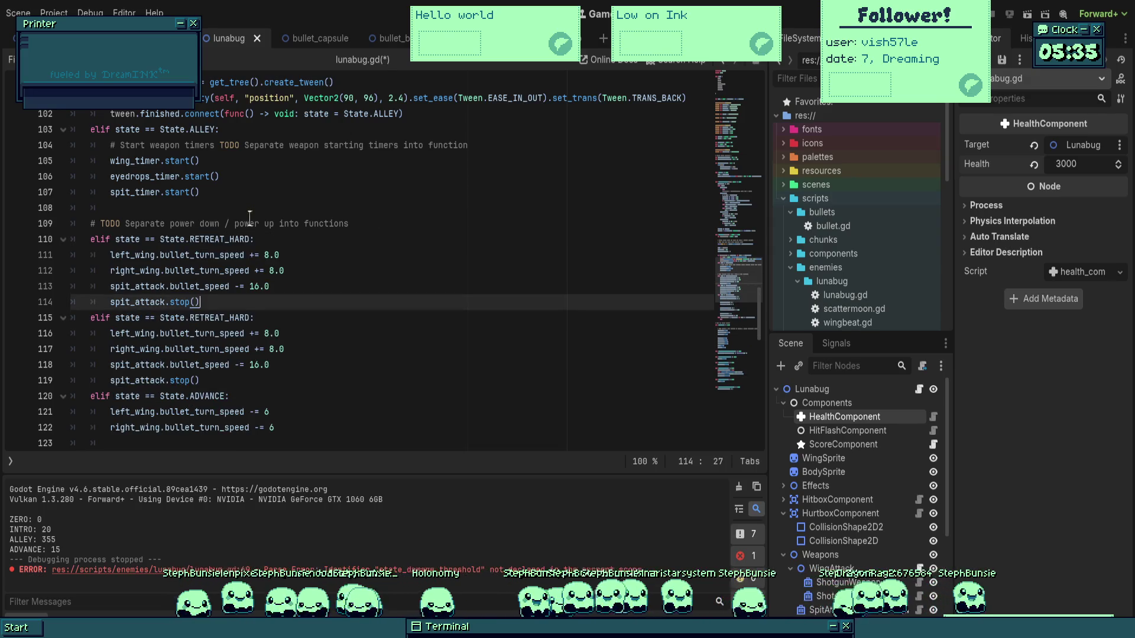
click(242, 239)
key(BackSpace)
key(BackSpace)
key(BackSpace)
key(ctrl+s)
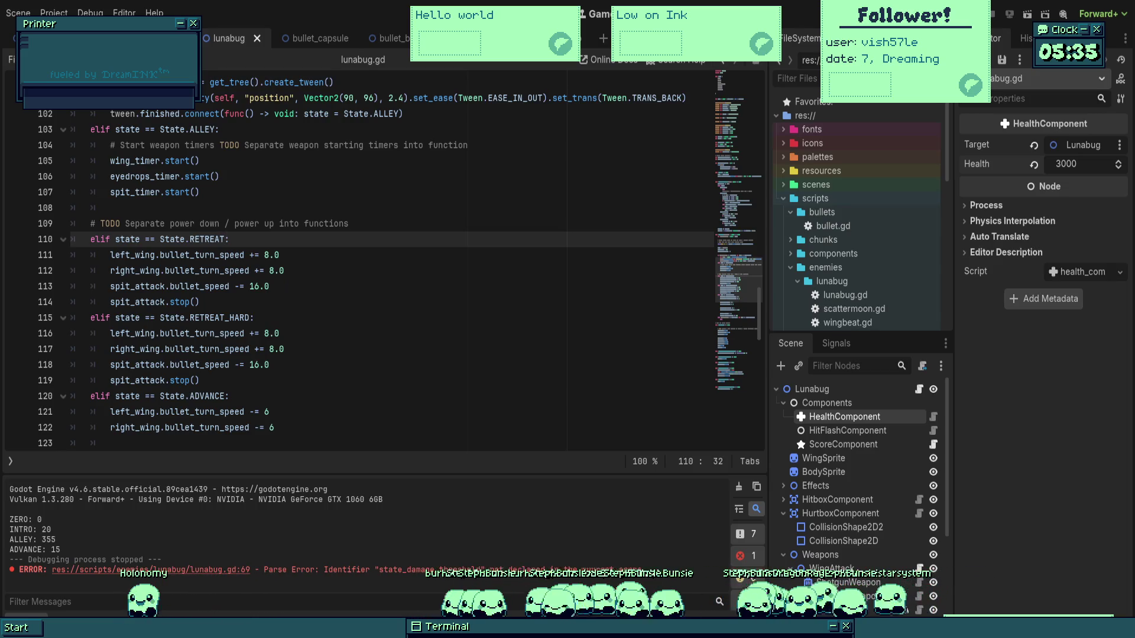
Delete the speed adjustment lines from the RETREAT branch.
drag(270, 286, 110, 254)
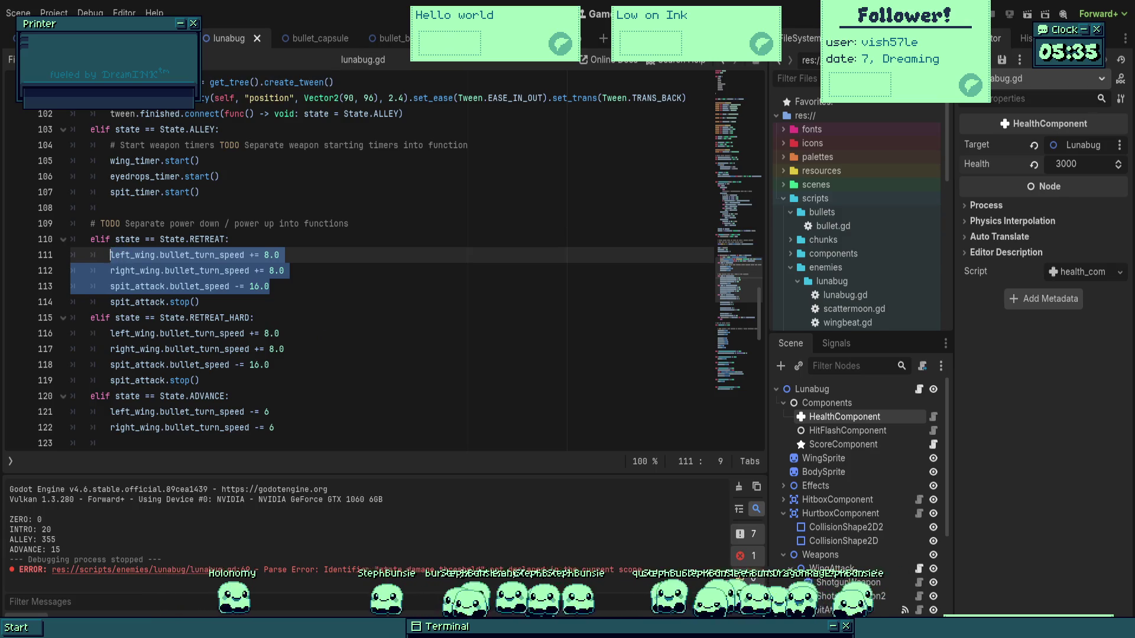
key(BackSpace)
key(BackSpace)
key(BackSpace)
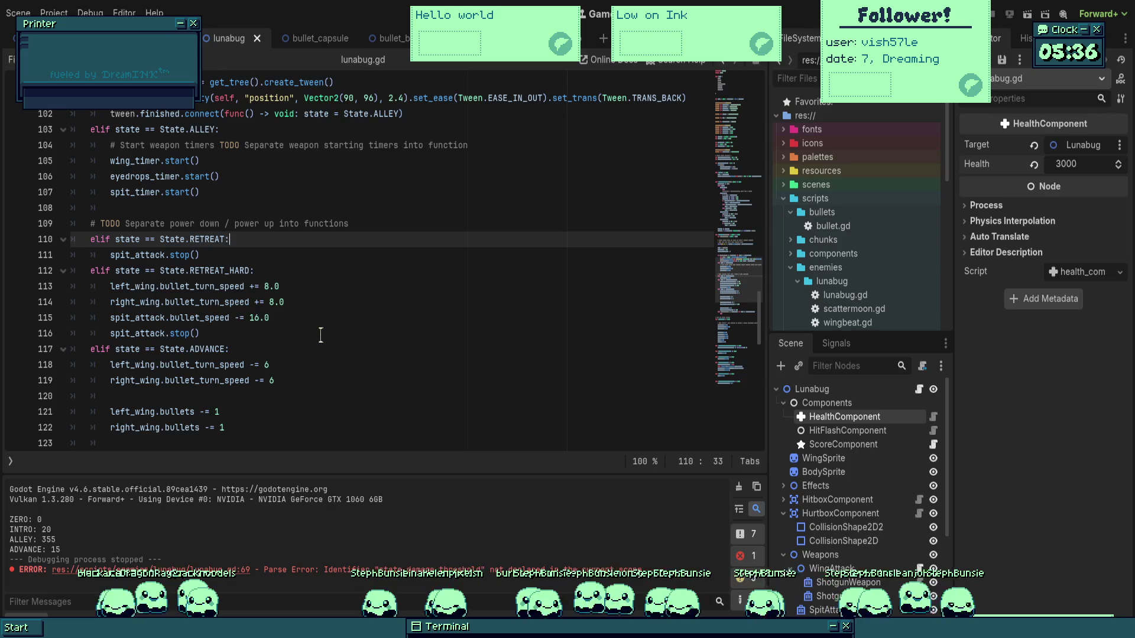
click(338, 315)
click(327, 285)
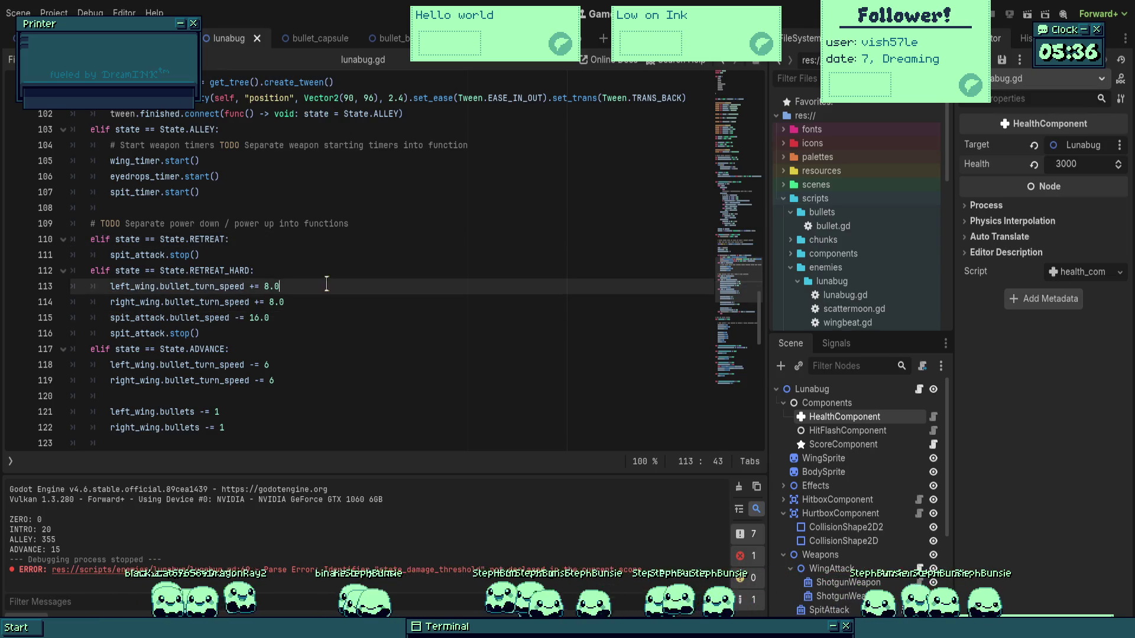
click(263, 208)
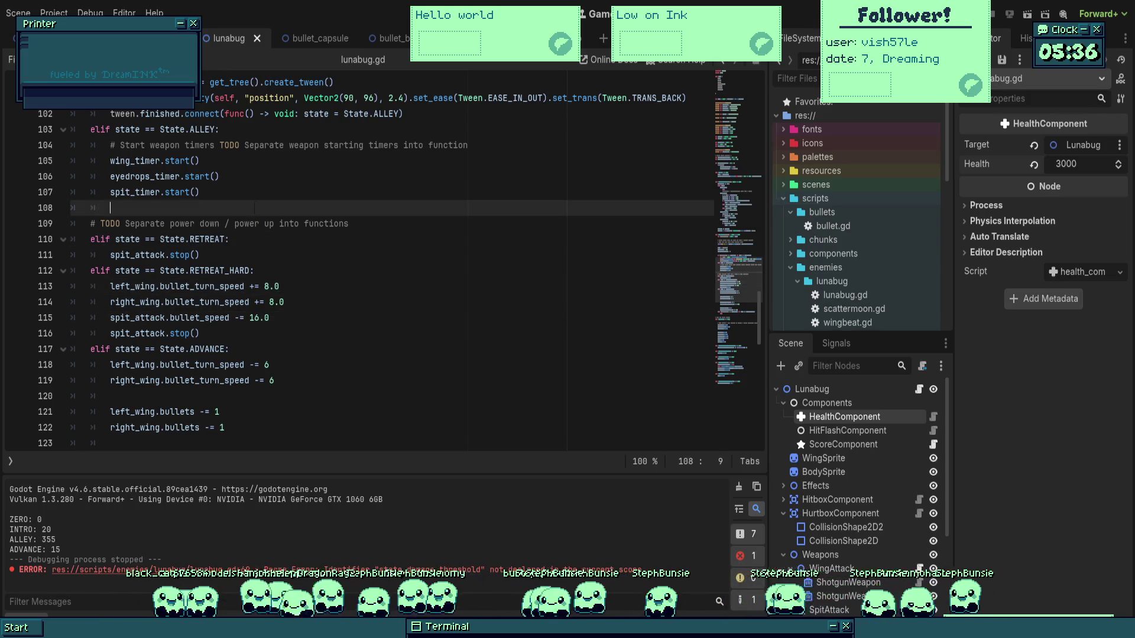
scroll(263, 213, up, 3)
scroll(300, 276, up, 9)
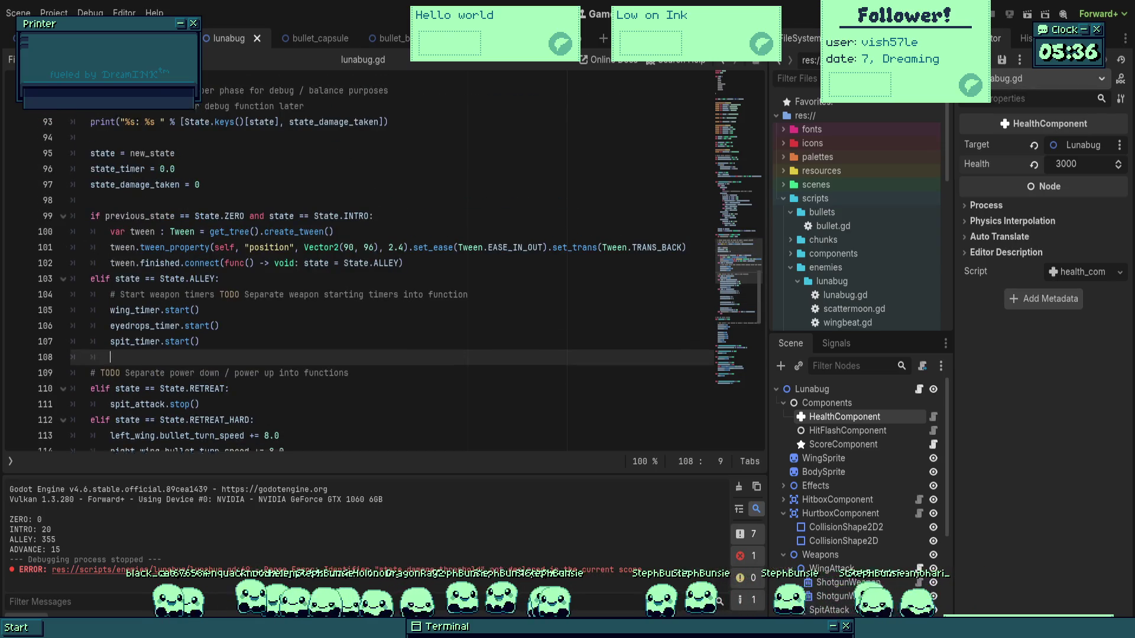
Copy the physics match's State.RETREAT block above itself, rename it State.RETREAT_HARD, and save.
click(326, 302)
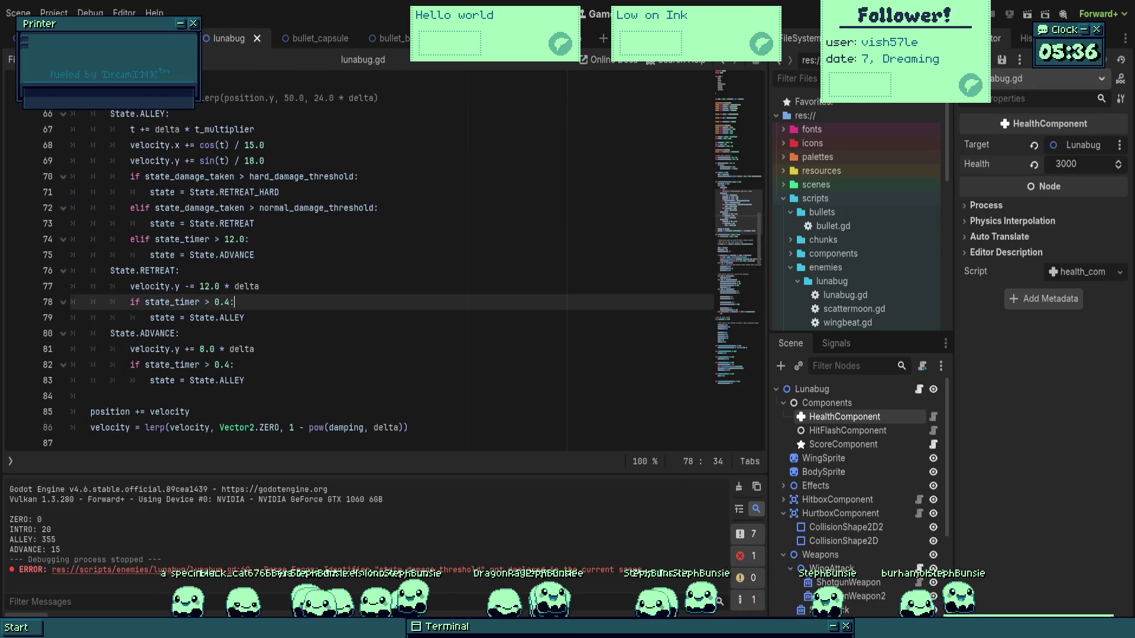
scroll(327, 306, up, 1)
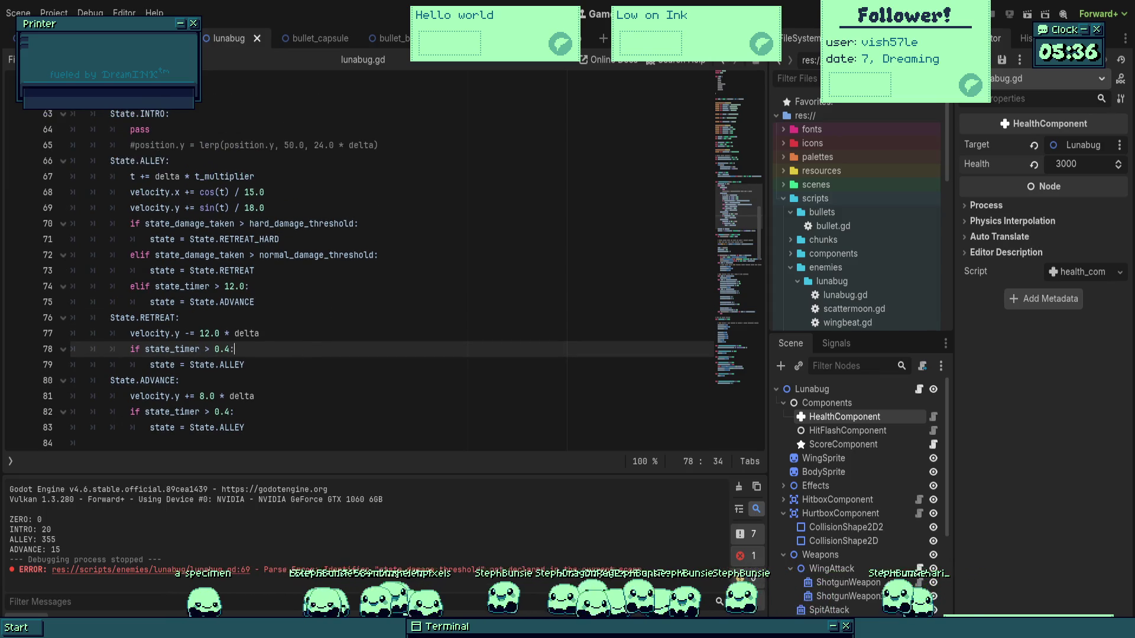
mouse_move(300, 359)
mouse_down()
mouse_move(115, 333)
mouse_move(110, 319)
mouse_up()
key(ctrl+c)
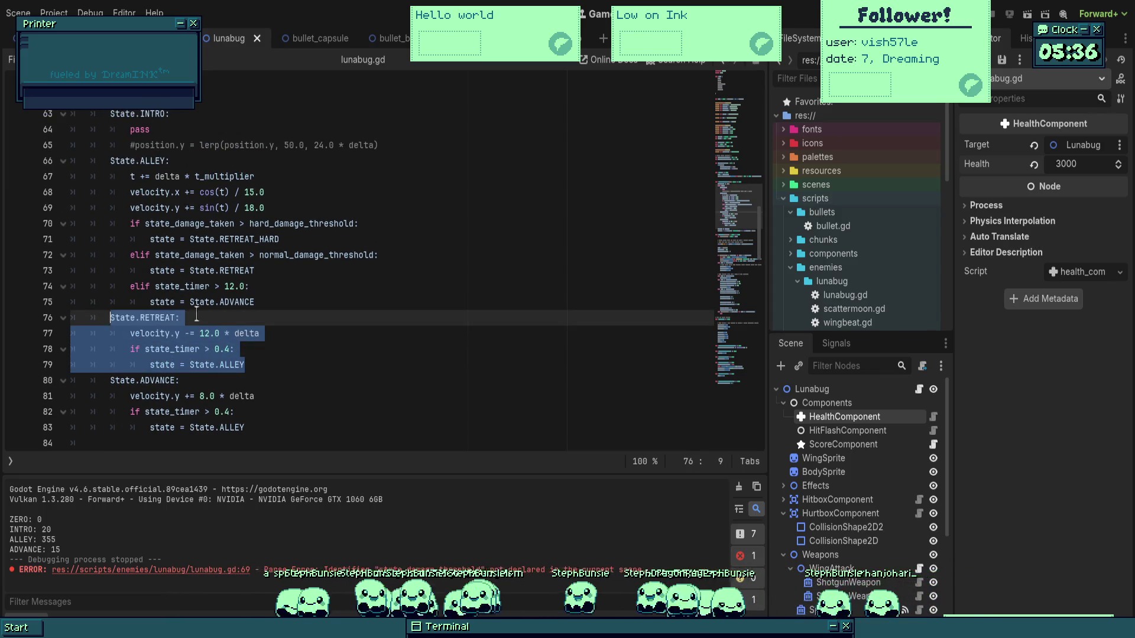
click(291, 306)
key(Return)
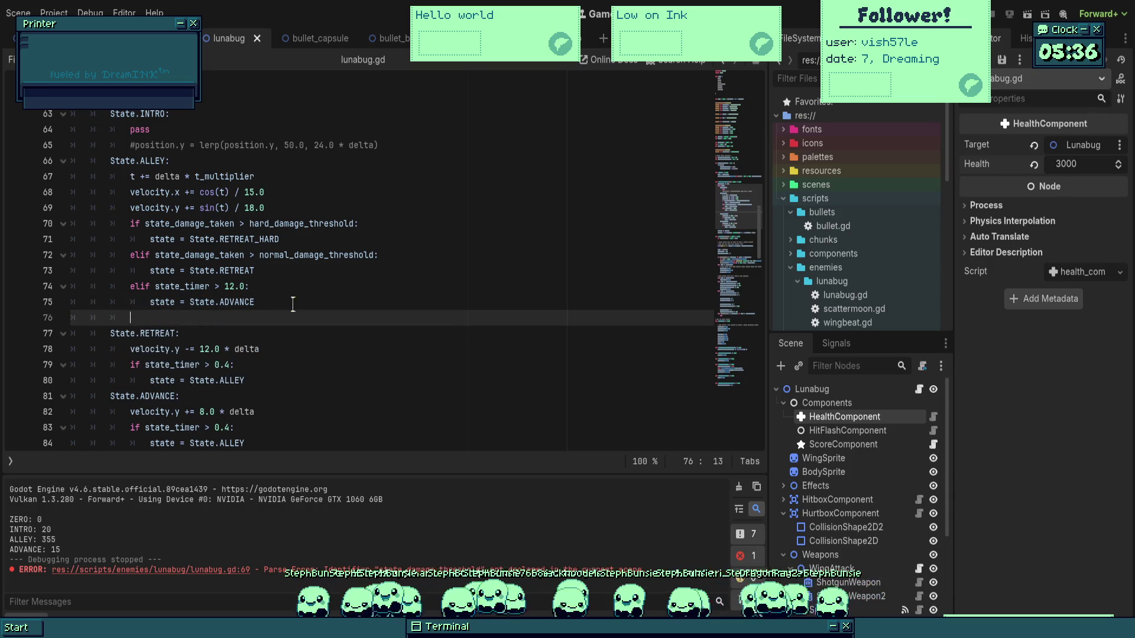
key(ctrl+v)
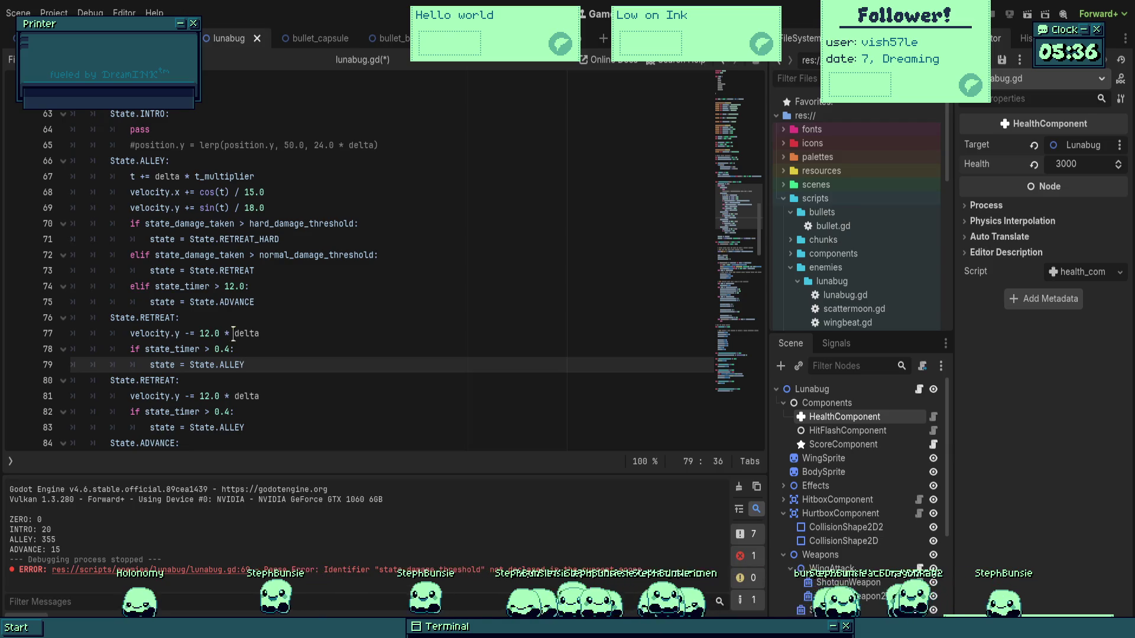
click(176, 318)
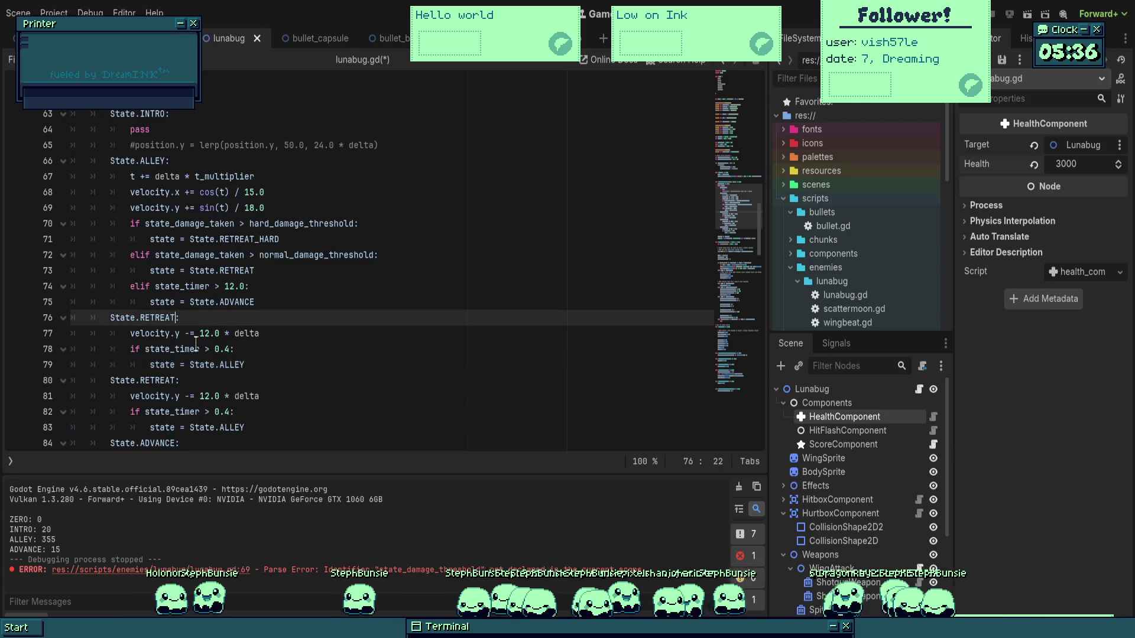
text(_HARD)
key(ctrl+s)
Review the remaining RETREAT block's spit timeout code, save, and switch to the 2D view.
click(310, 396)
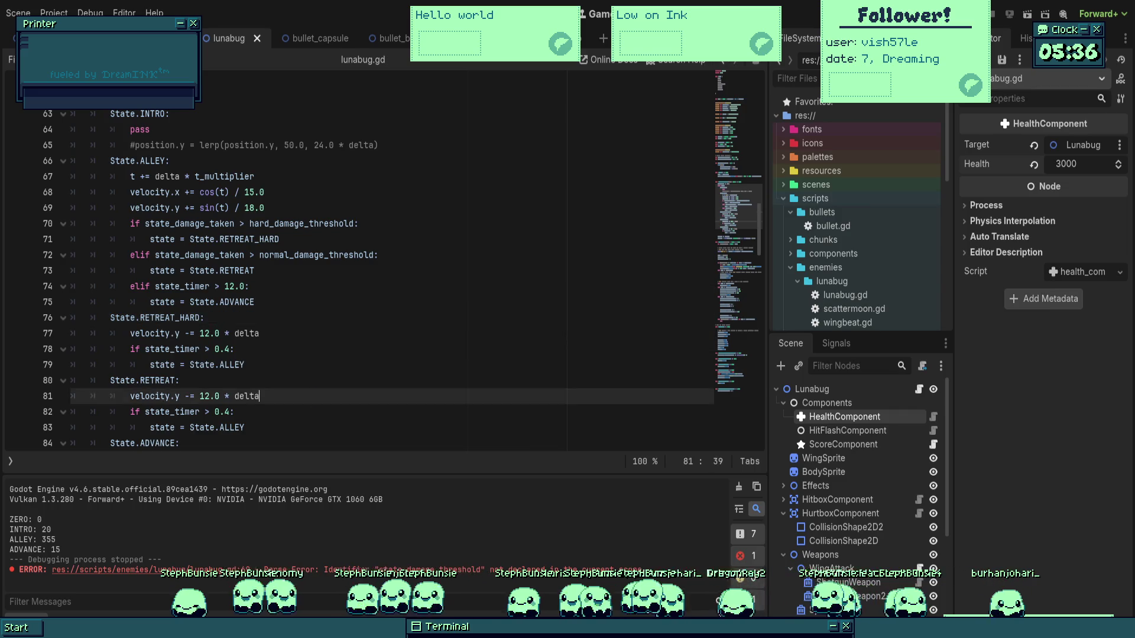
scroll(310, 396, down, 10)
scroll(321, 387, down, 10)
click(321, 387)
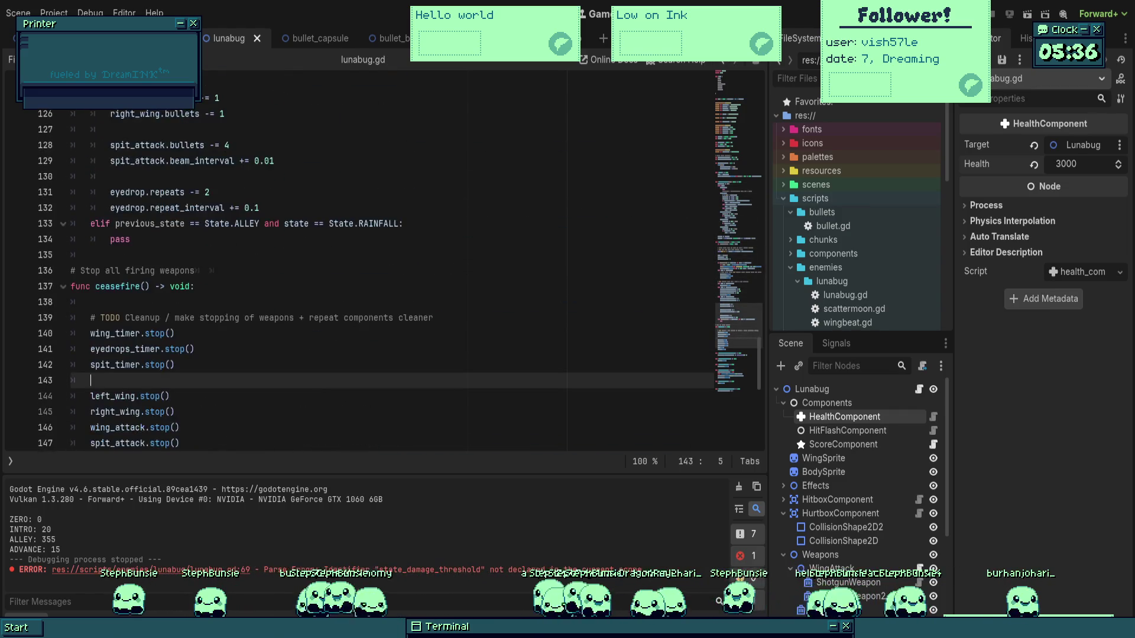
scroll(321, 387, down, 6)
click(321, 388)
scroll(321, 387, down, 2)
key(Down)
key(Down)
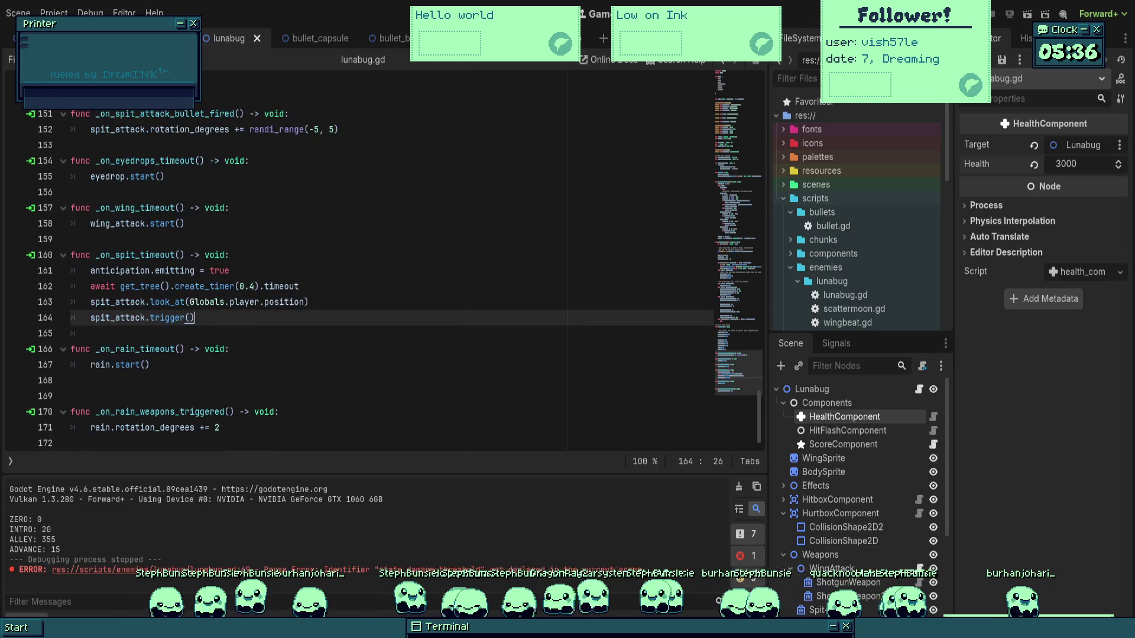
scroll(321, 387, up, 20)
key(ctrl+s)
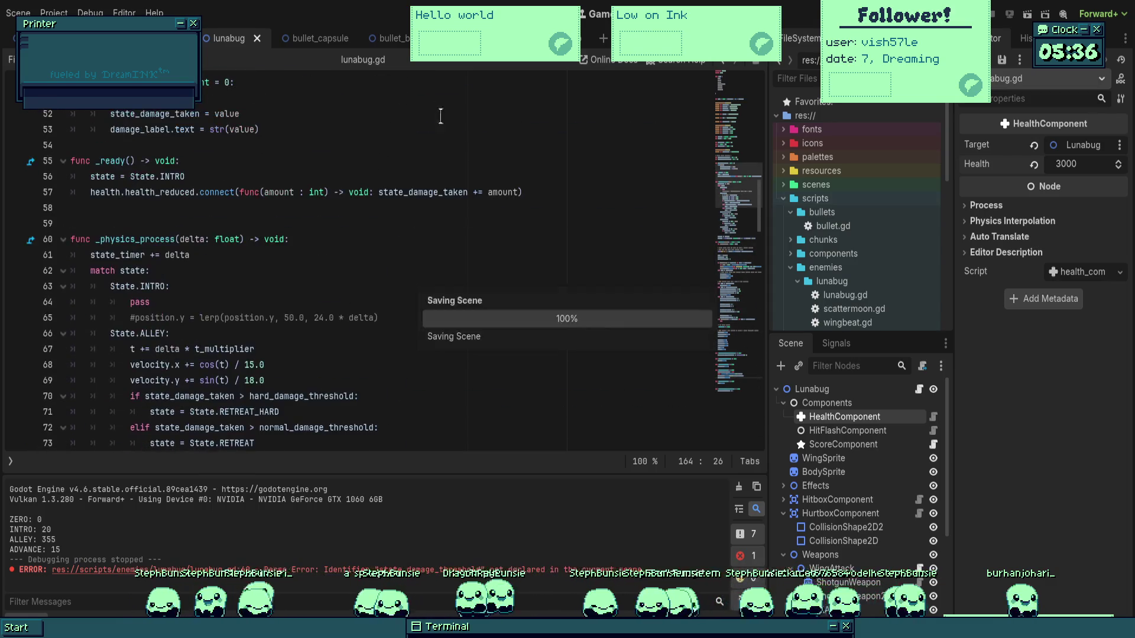
key(ctrl+F1)
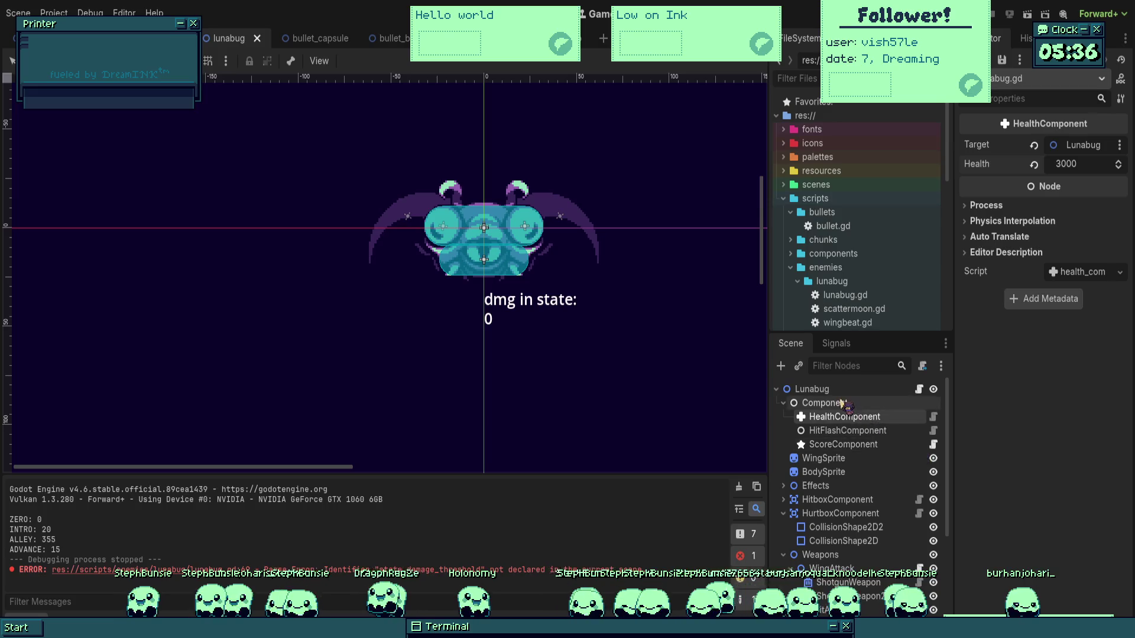
Review the EyeAttack, Eyedrops, Eyedrops2, Wing and Rain nodes' settings in the Inspector.
click(825, 391)
scroll(851, 461, down, 5)
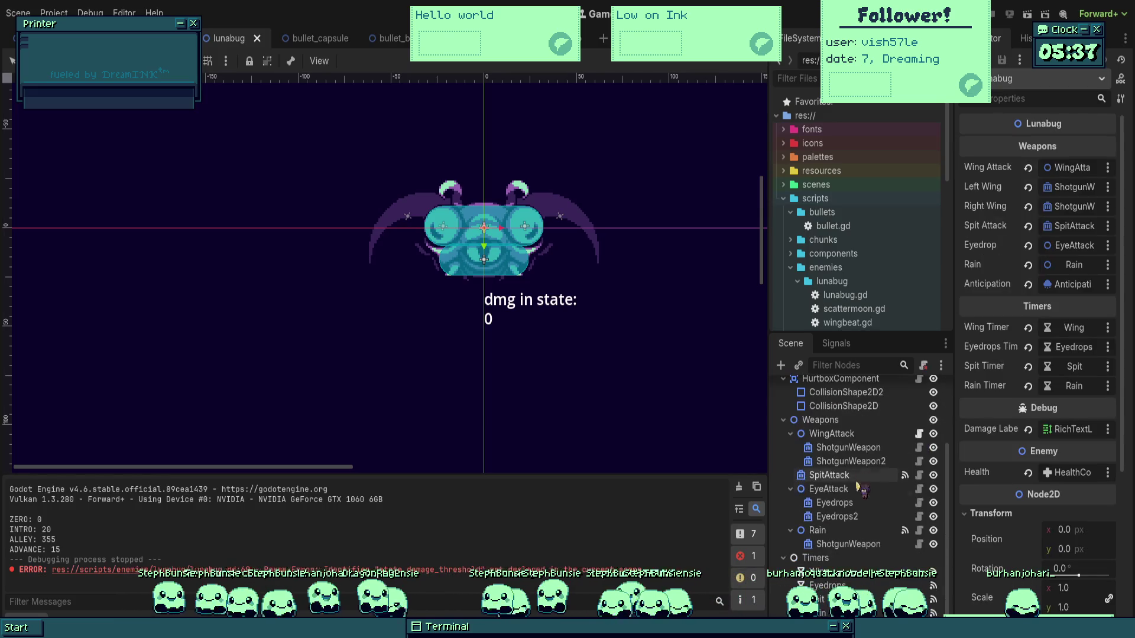
click(859, 492)
click(857, 503)
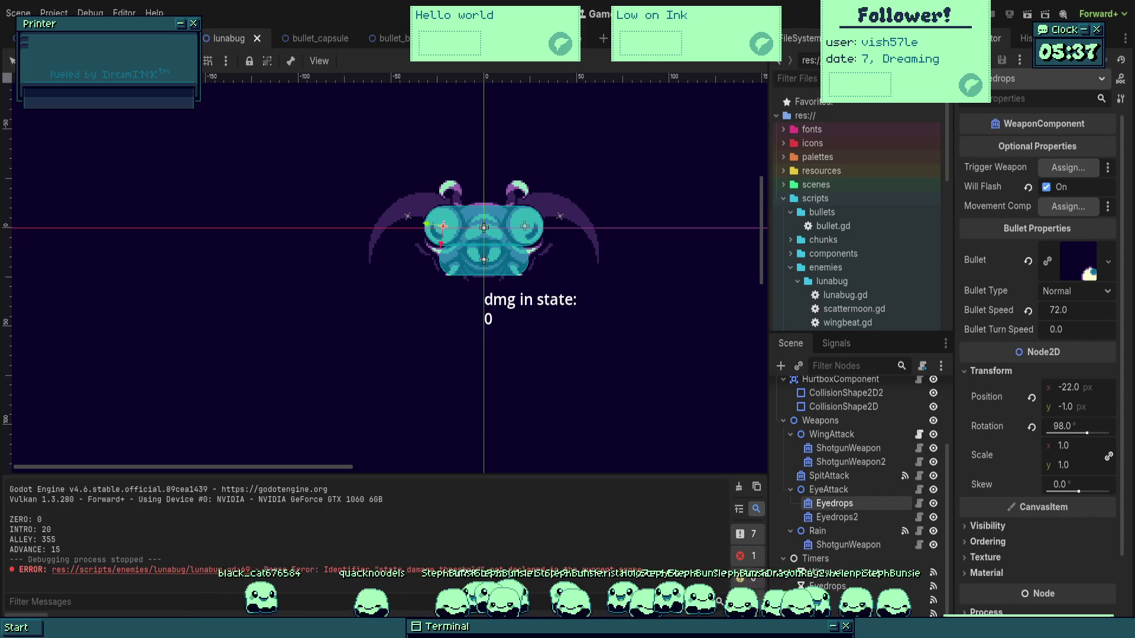
click(850, 517)
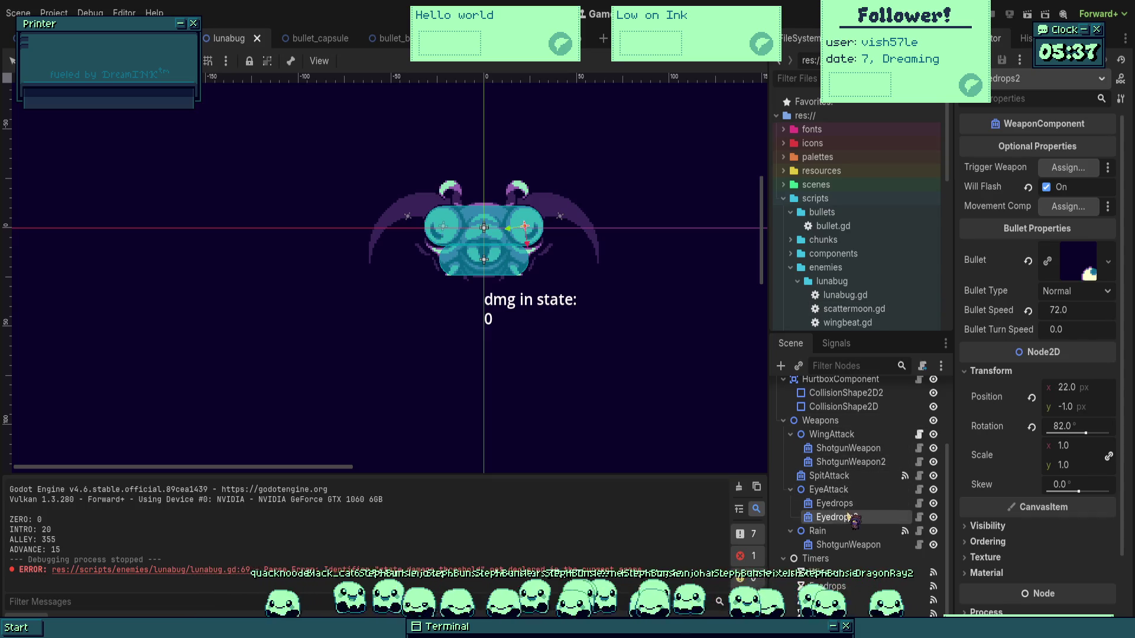
scroll(849, 519, down, 1)
click(833, 555)
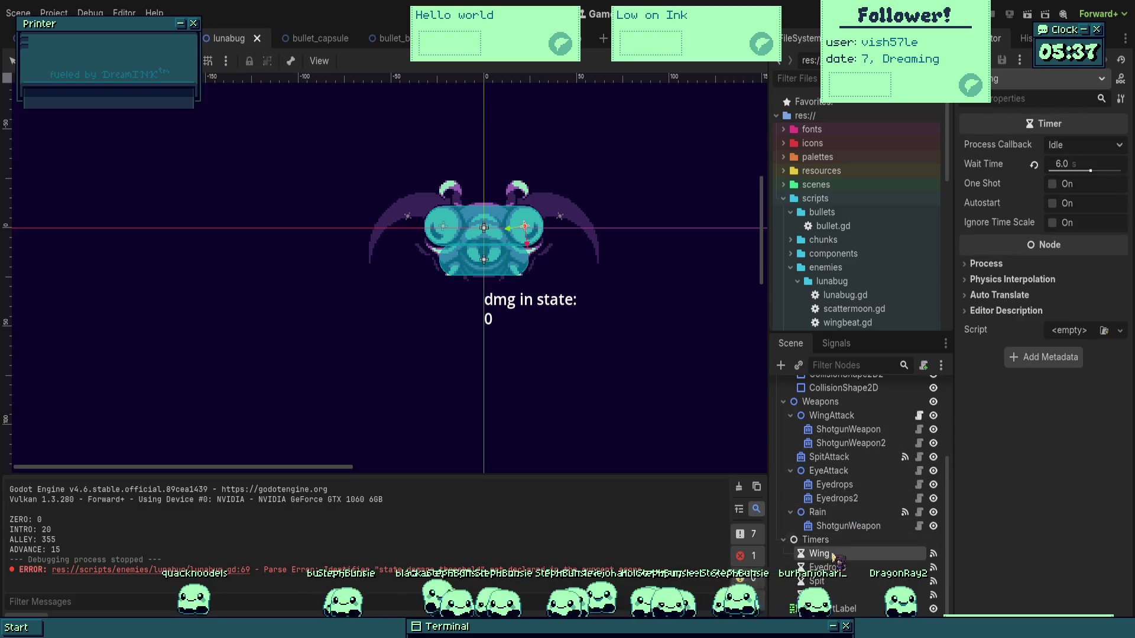
click(849, 526)
Compare the Rain, Eyedrops2, EyeAttack and Eyedrops weapon settings once more.
click(818, 513)
click(845, 527)
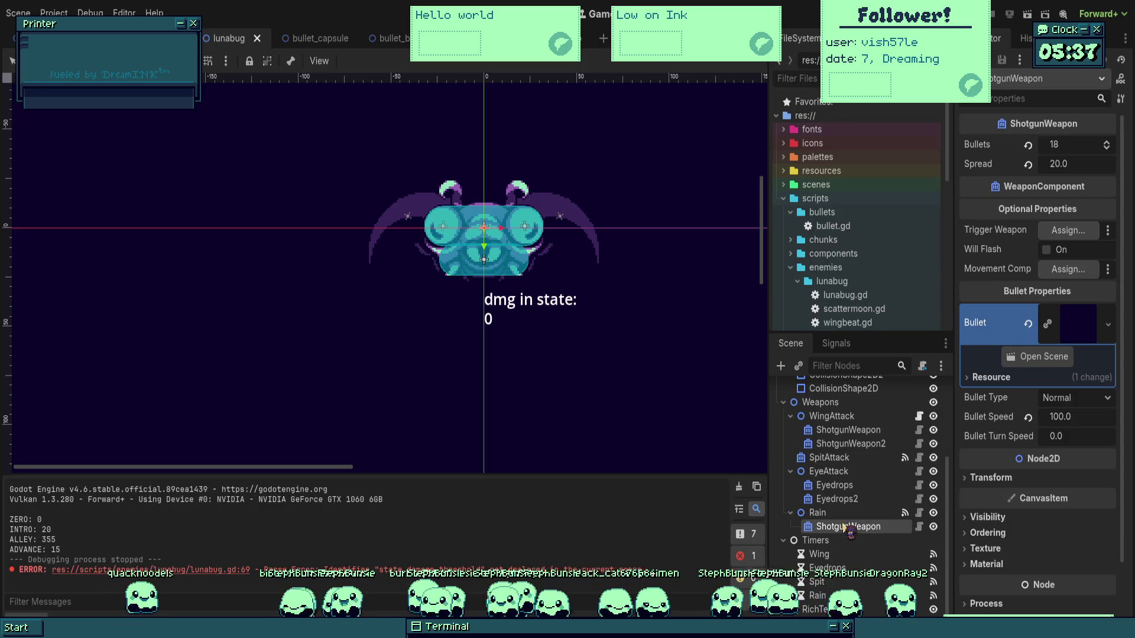
click(817, 512)
click(845, 500)
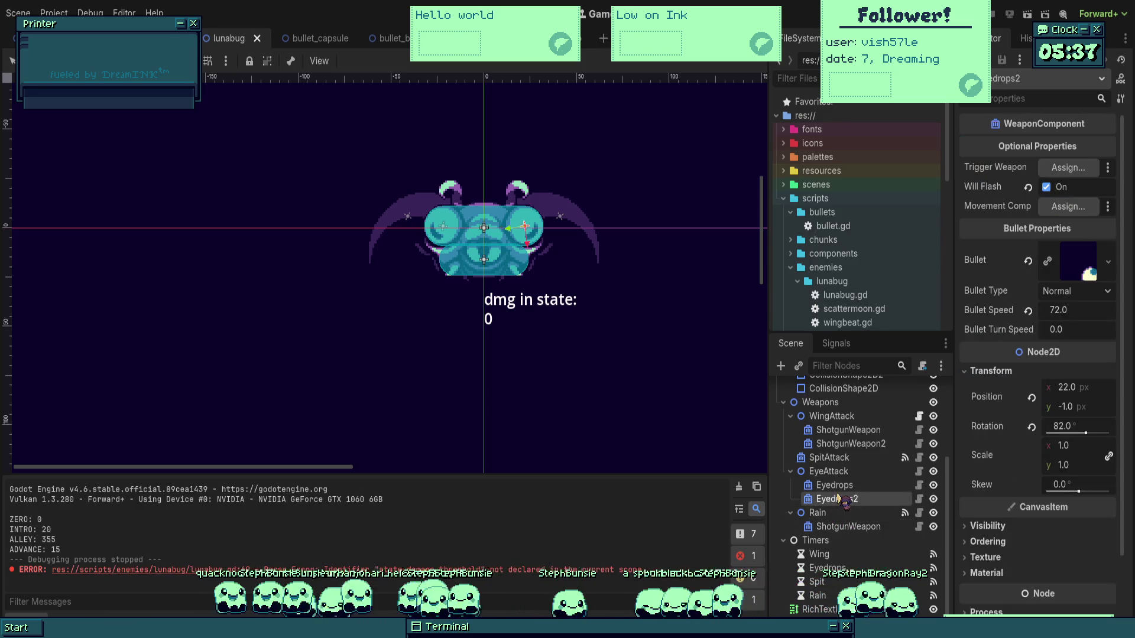
click(836, 486)
key(Up)
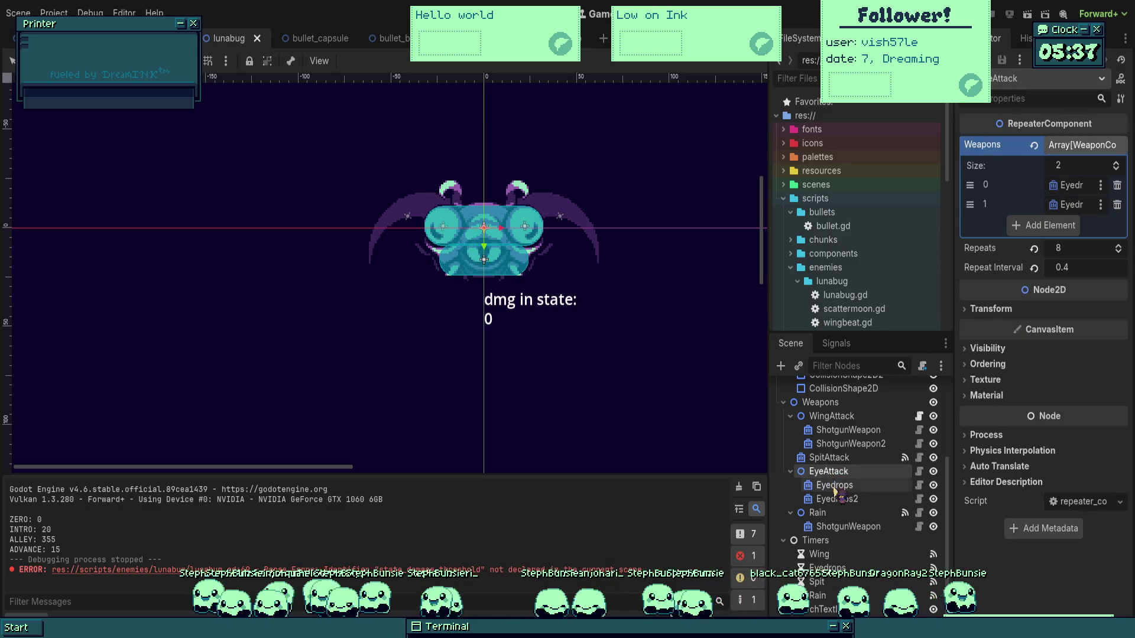
click(834, 485)
click(838, 499)
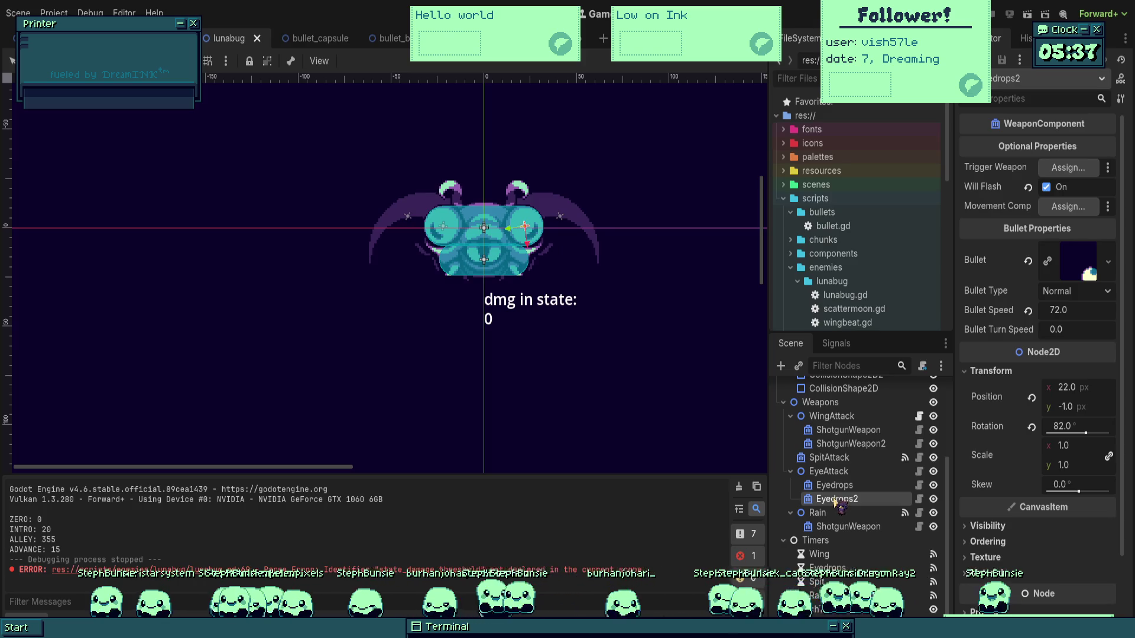
click(846, 526)
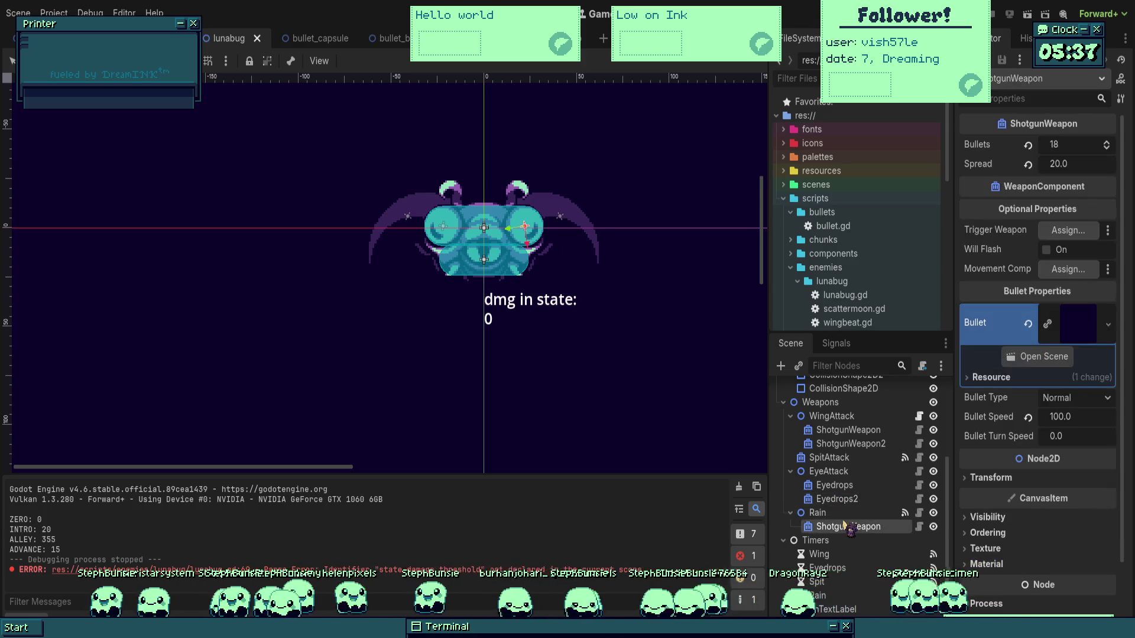
click(839, 499)
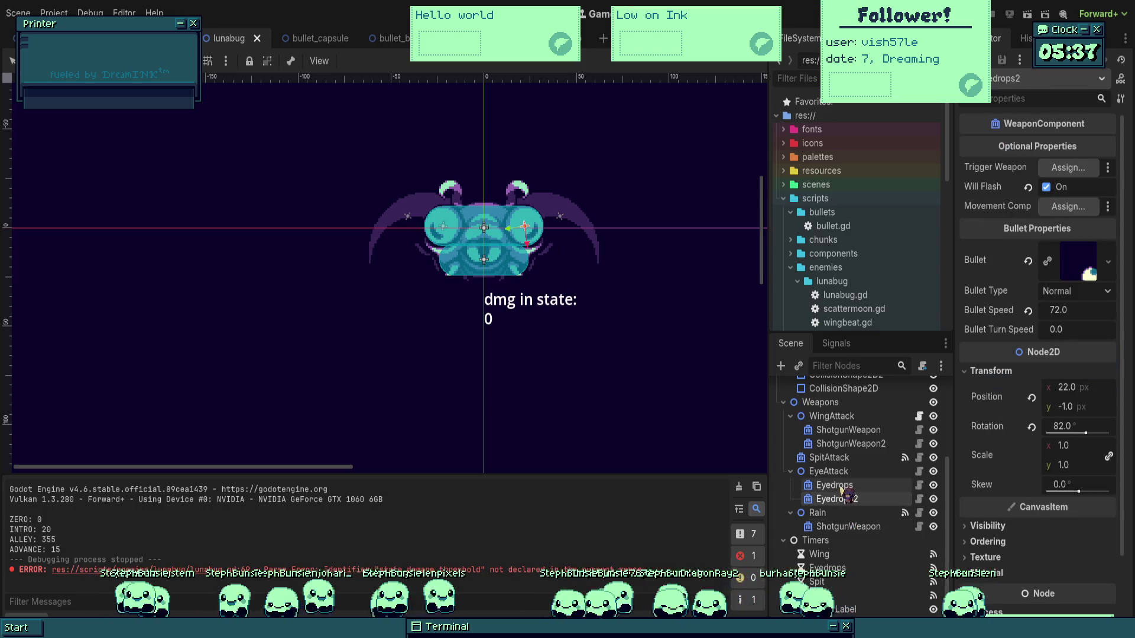
Give the Wing timer and the other two timers a 4.0 s wait time, then run the game.
click(846, 556)
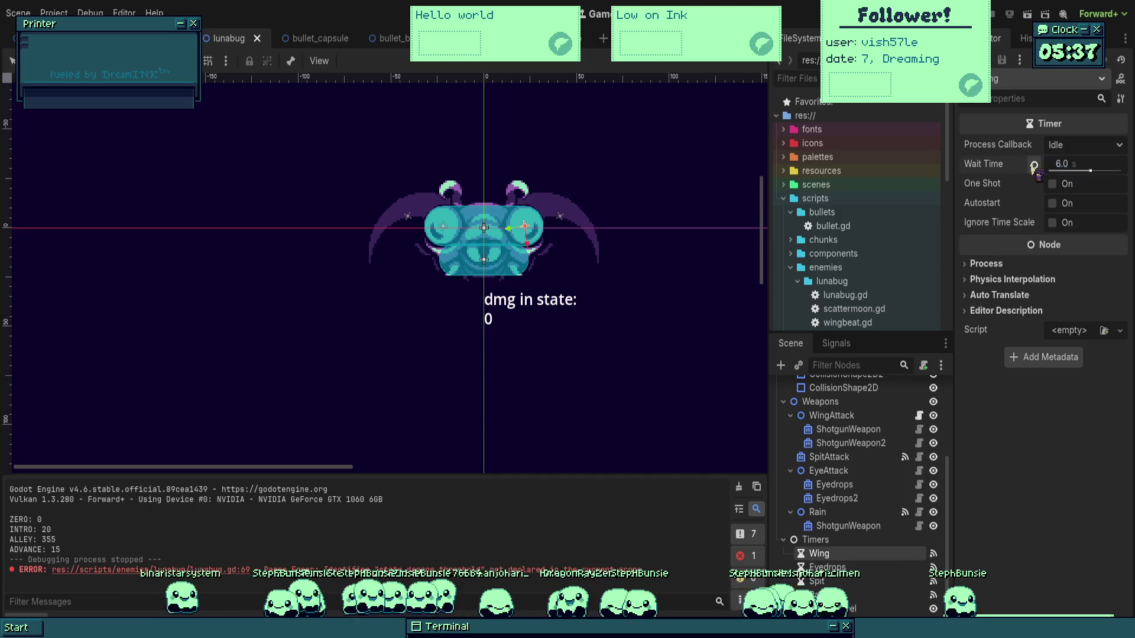
key(shift+Down)
key(shift+Down)
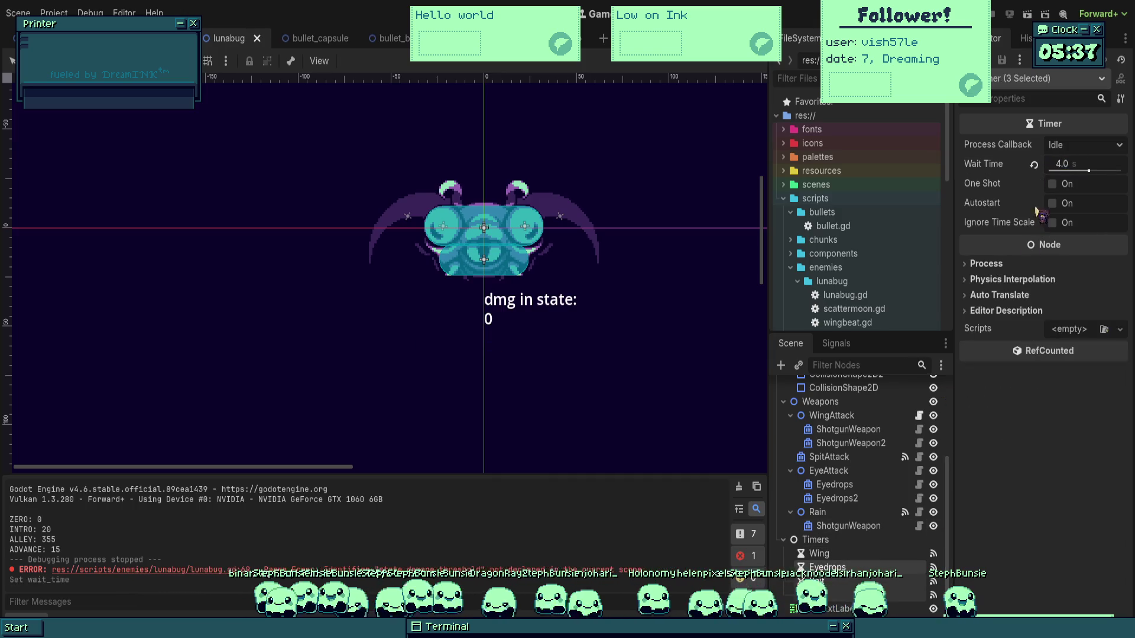
click(1033, 164)
click(829, 456)
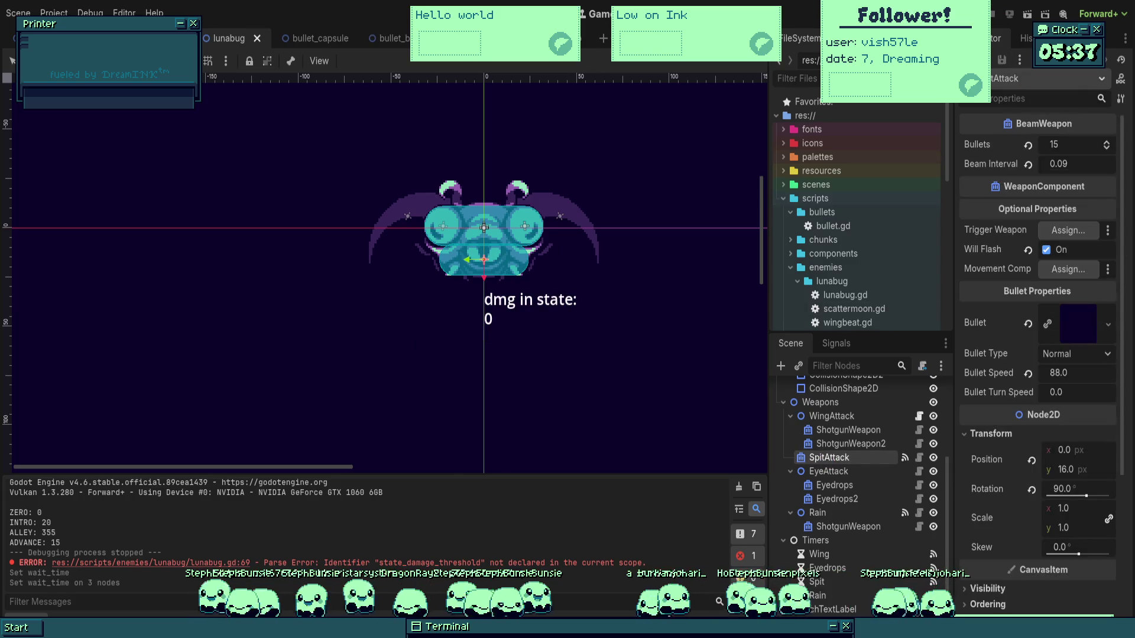
key(F5)
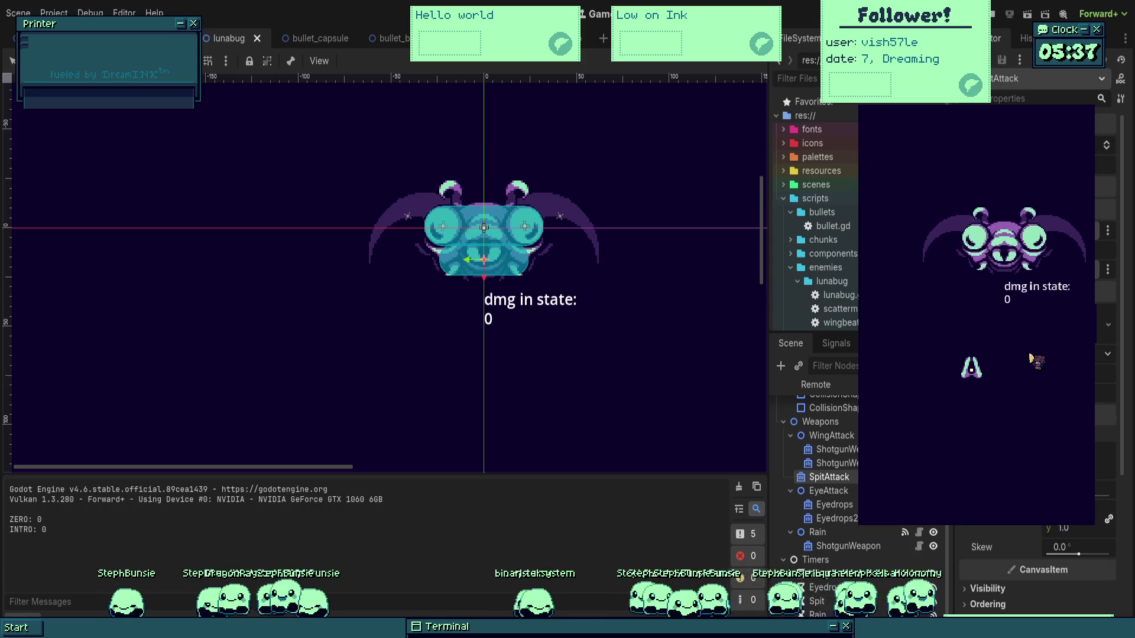
Steer the ship with the arrow keys to dodge Lunabug's bullets until RETREAT, then stop the game.
key(Down)
key(Right)
key(Left)
key(Up)
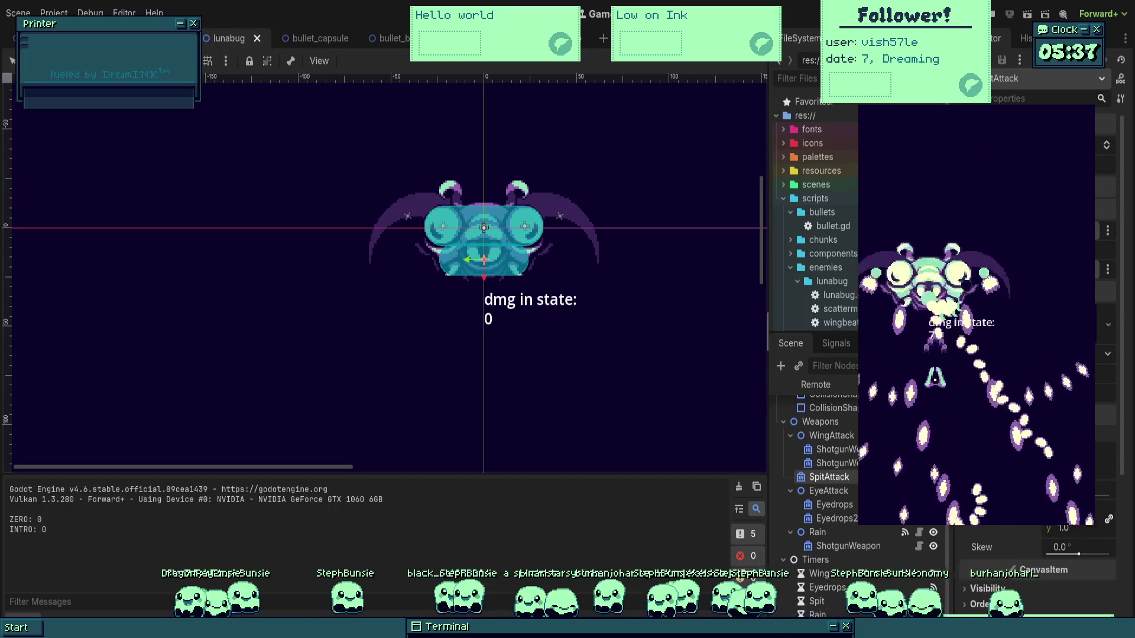
key(Right)
key(Right)
key(Left)
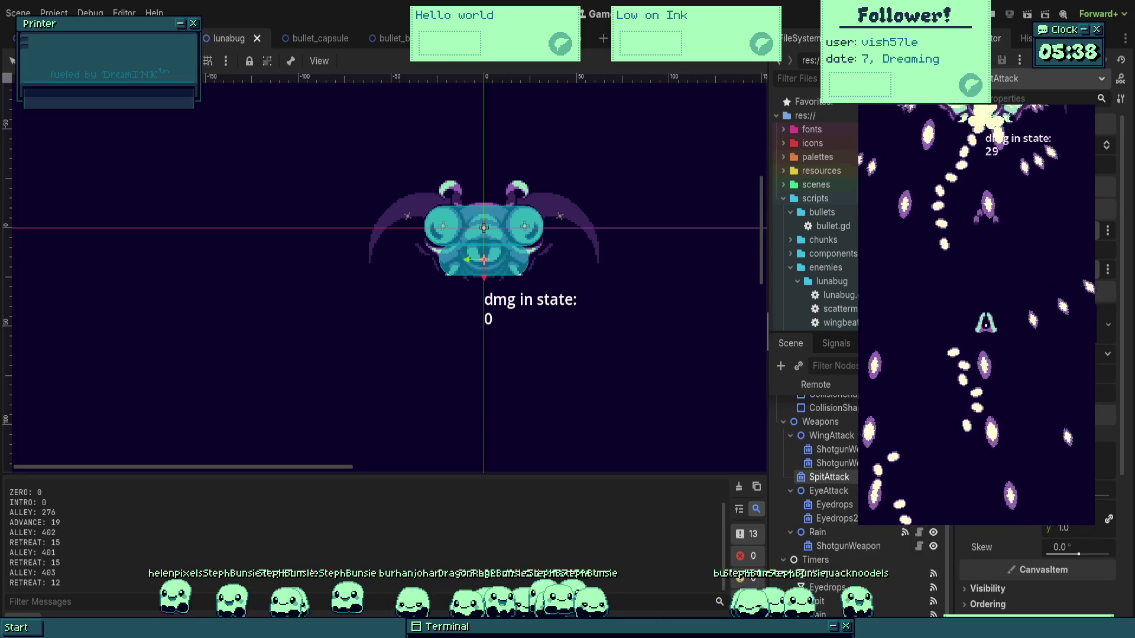
key(F8)
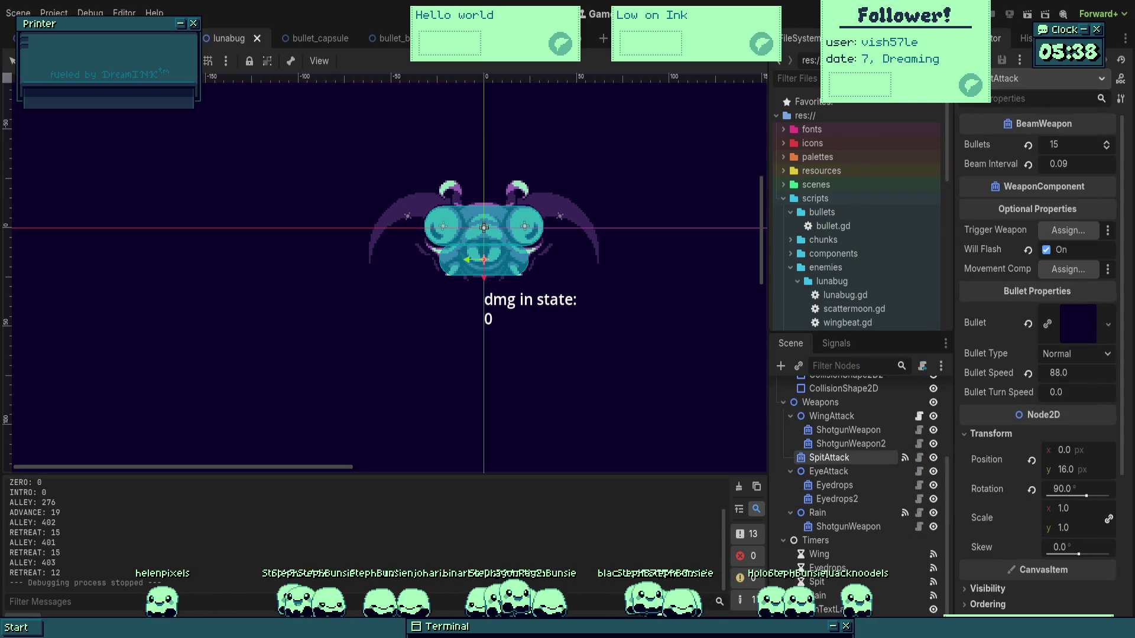